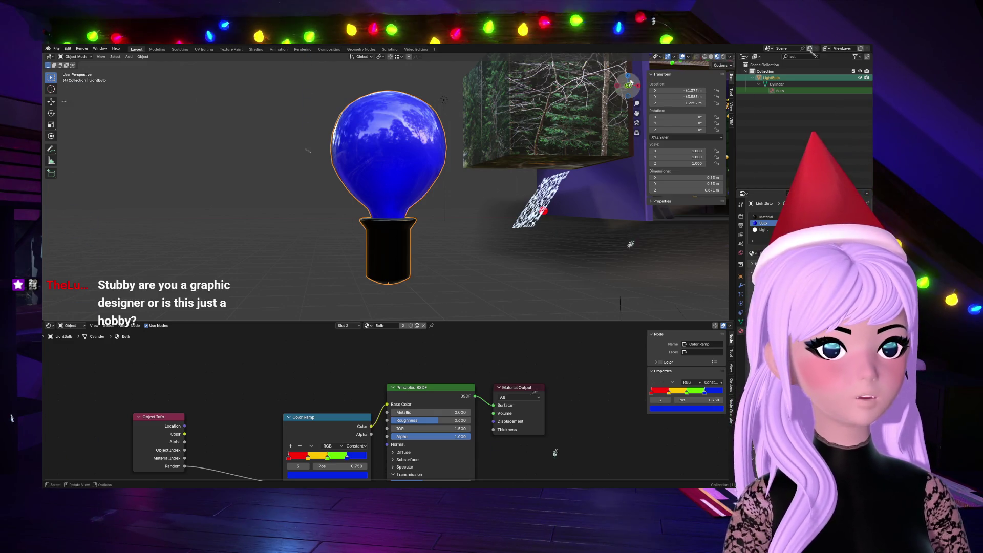
Step: Isolate the light bulb in local view and select it, deselecting the large volume cube
middle_click_drag(545, 148, 611, 65)
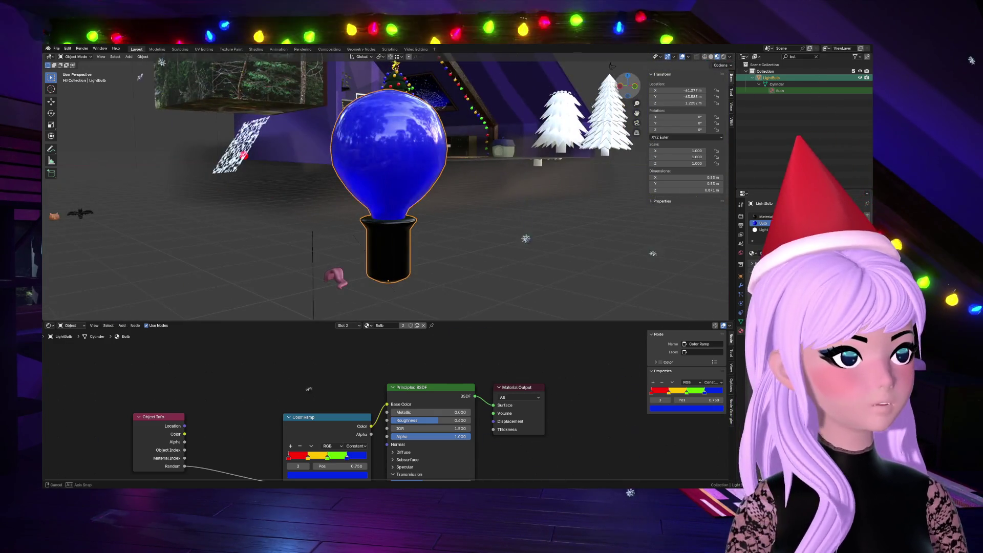
key("KP_Divide")
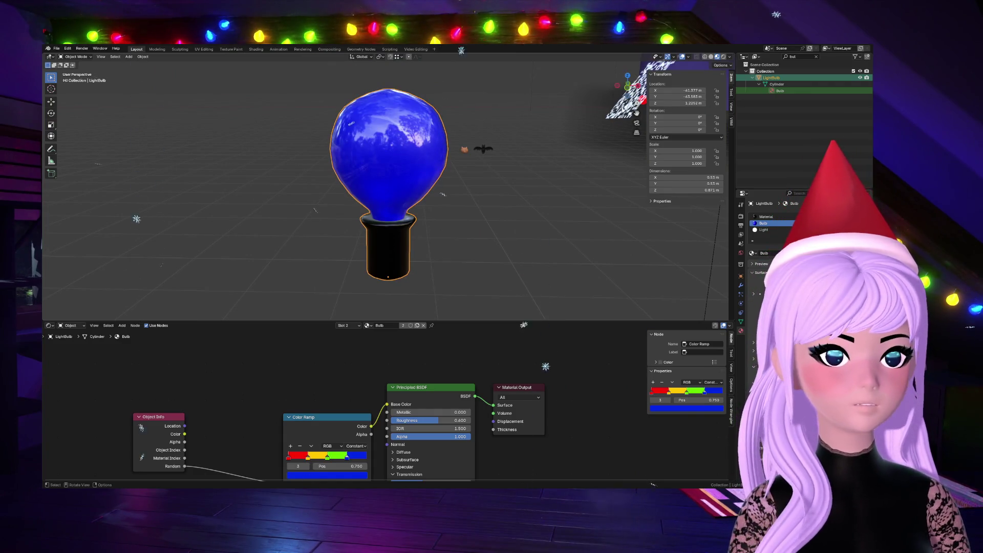
mouse_move(443, 193)
middle_mouse_down()
mouse_move(208, 126)
mouse_move(313, 123)
middle_mouse_up()
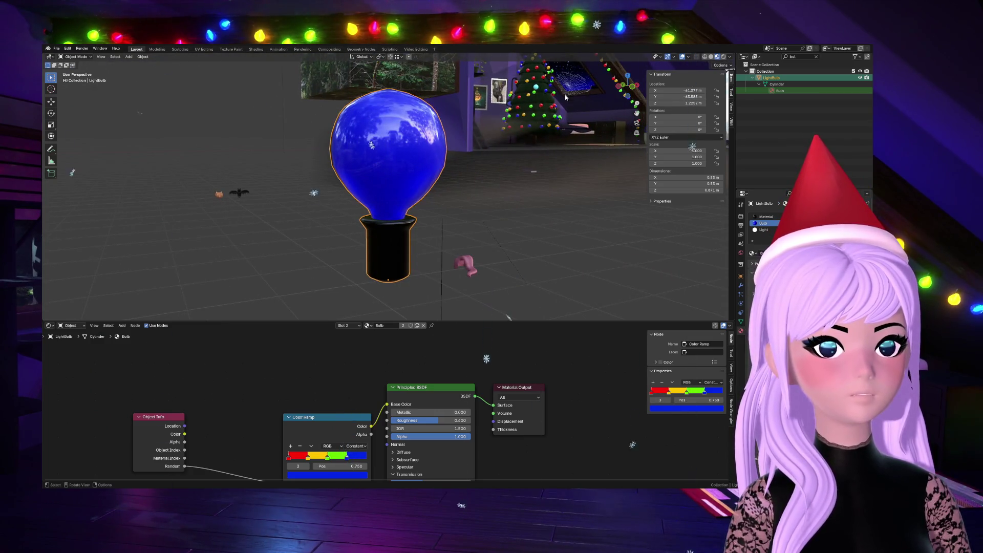
left_click(372, 202)
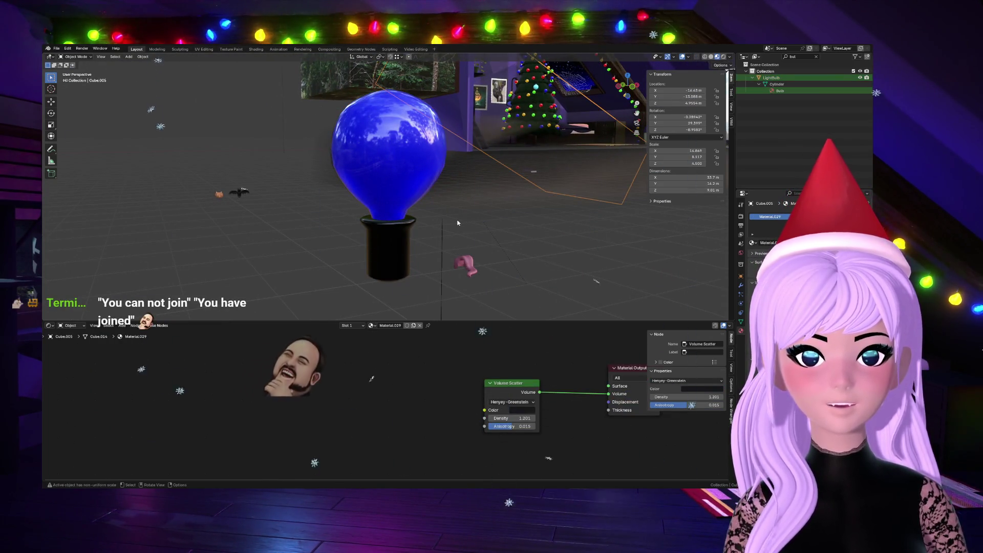
left_click(509, 253)
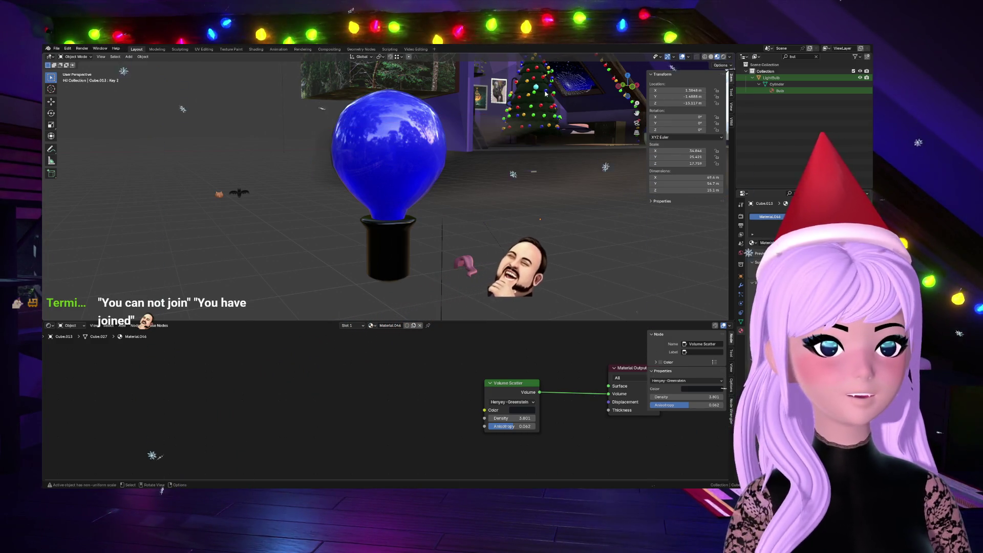
left_click(410, 148)
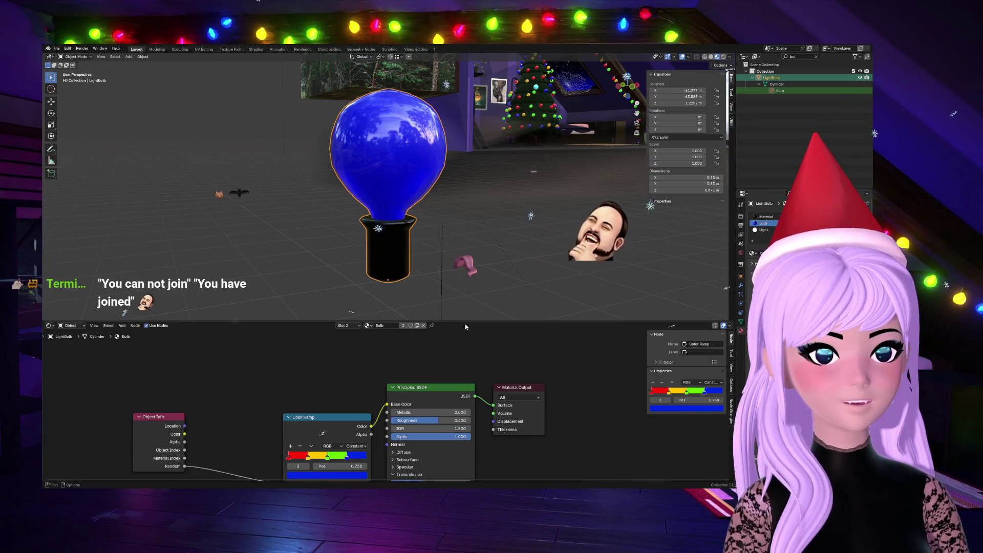
scroll(454, 350, "down", 1, "shift")
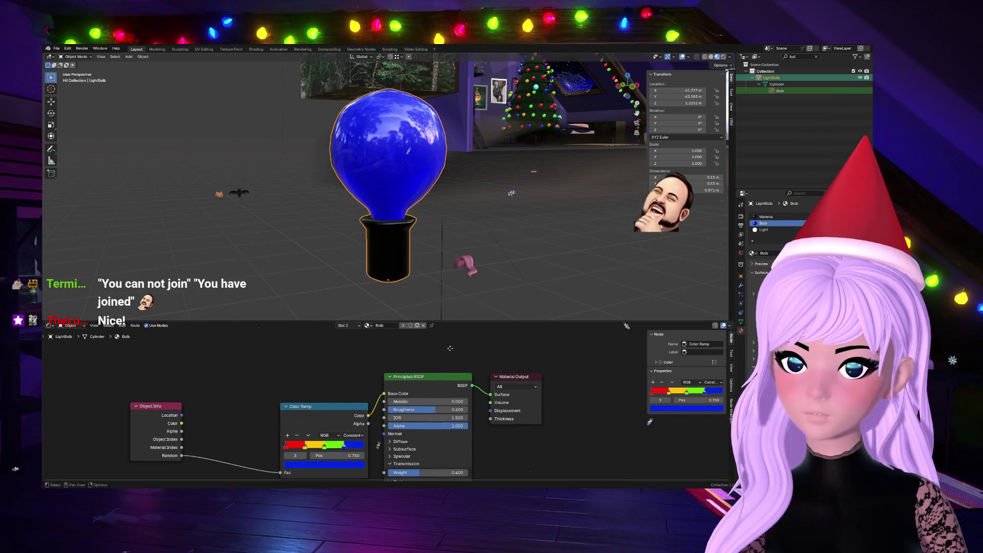
scroll(450, 351, "down", 2, "shift")
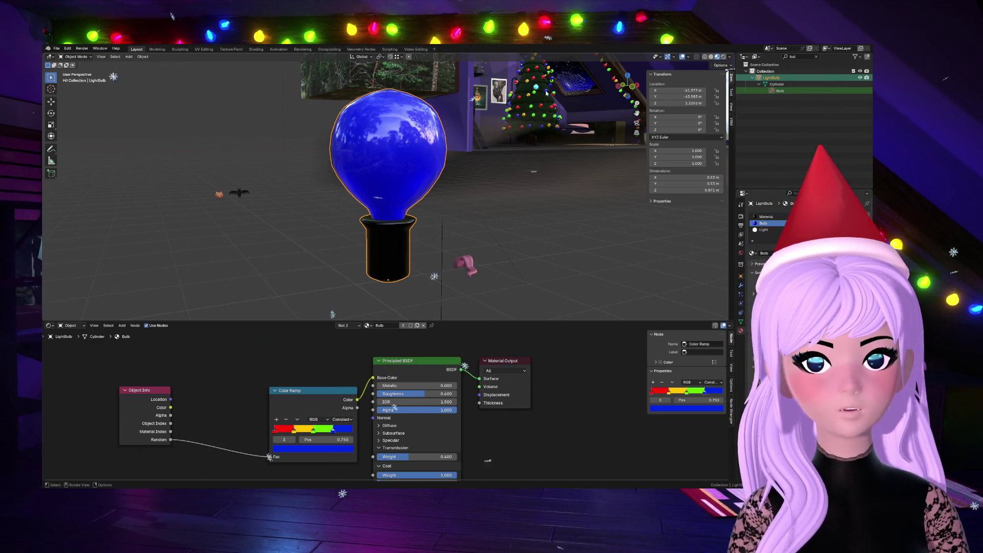
Step: Make the bulb's material a single-user copy Bulb.001, hide the volume cube, and select Lamps with the hierarchy expanded
middle_click_drag(509, 106, 569, 116)
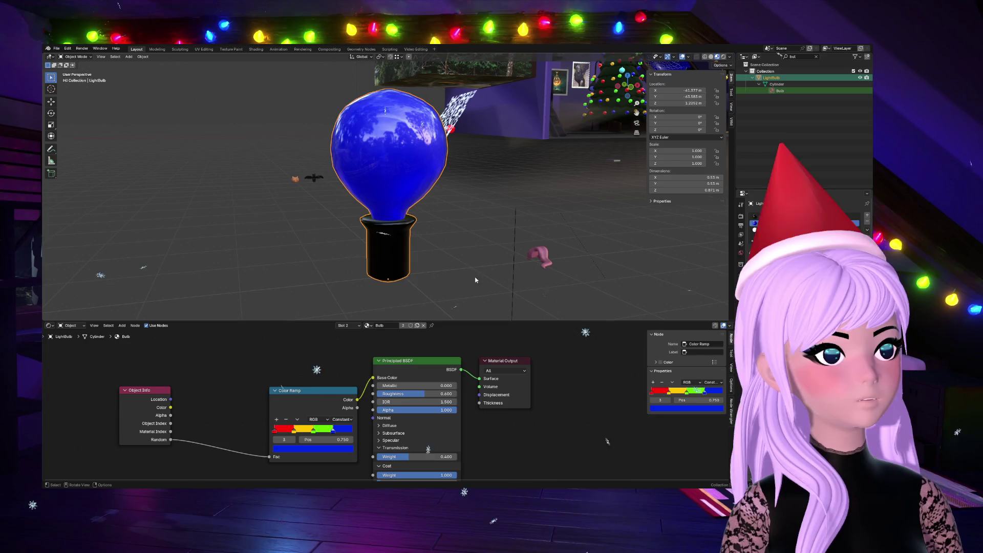
left_click(405, 326)
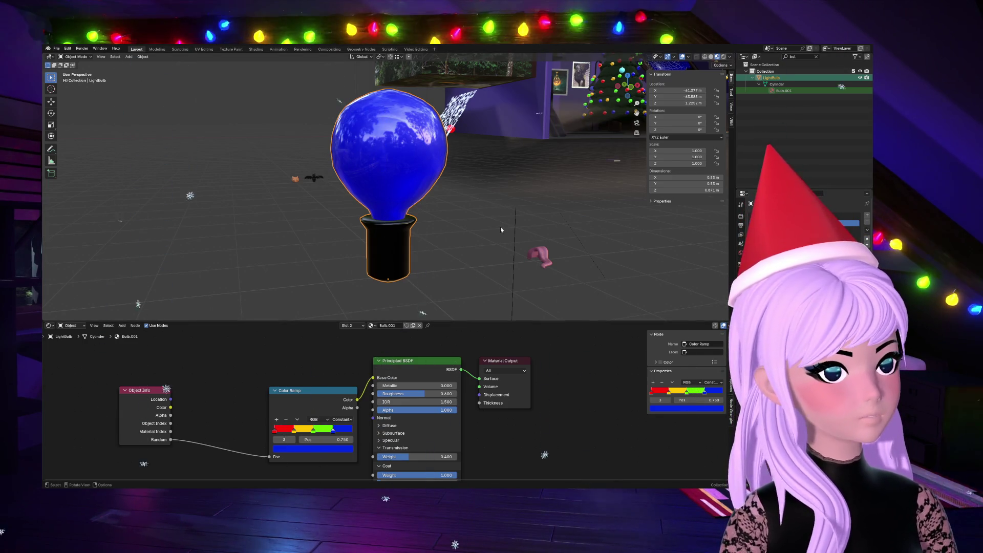
scroll(434, 180, "down", 3)
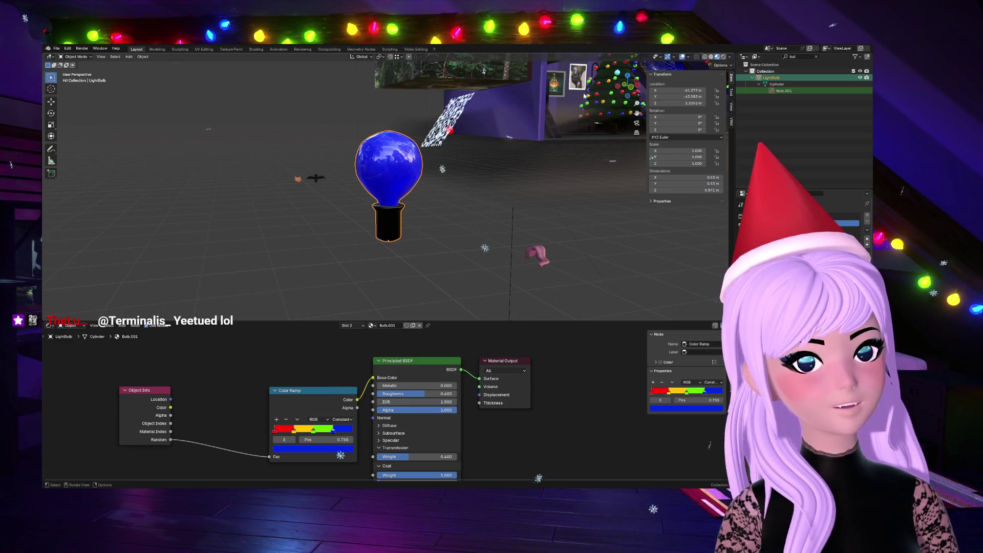
left_click(442, 282)
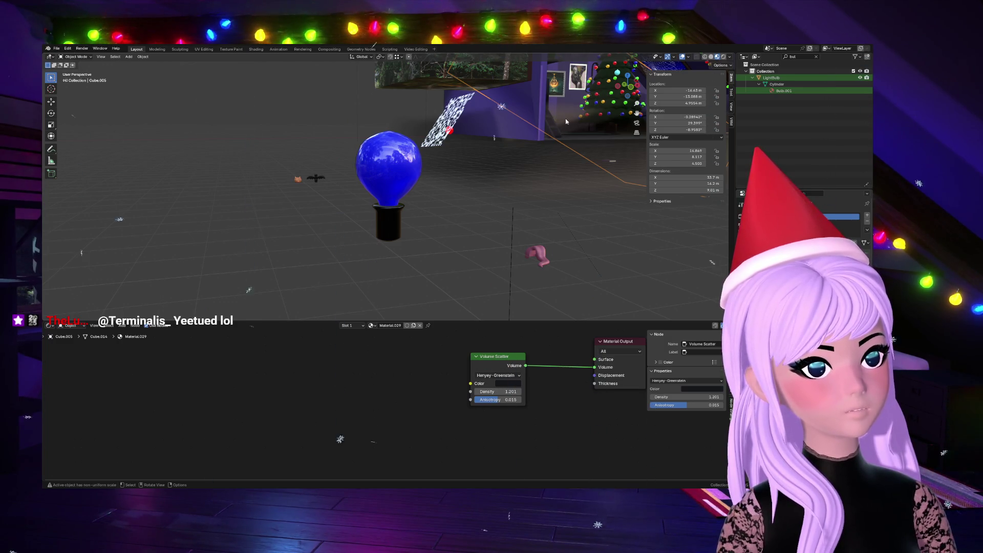
key("h")
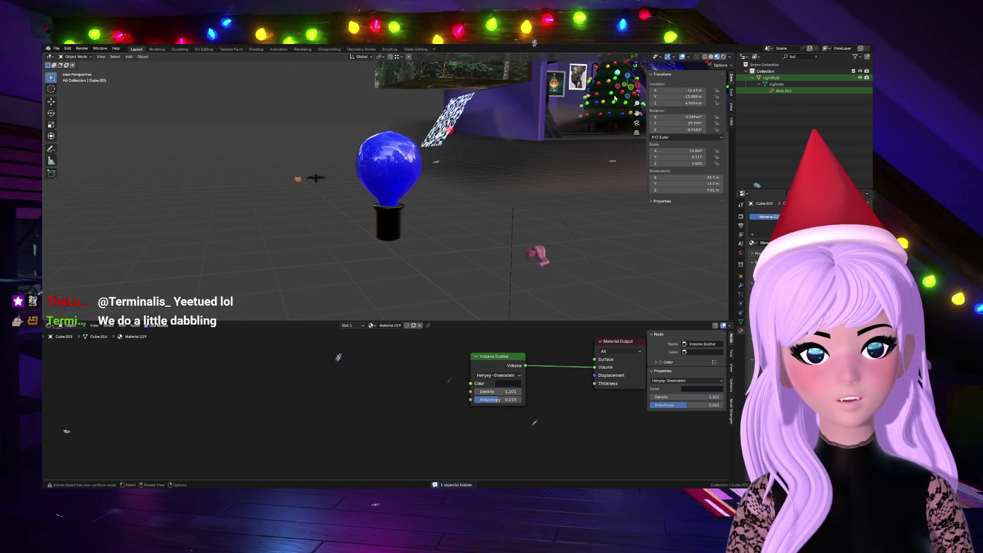
left_click(636, 187)
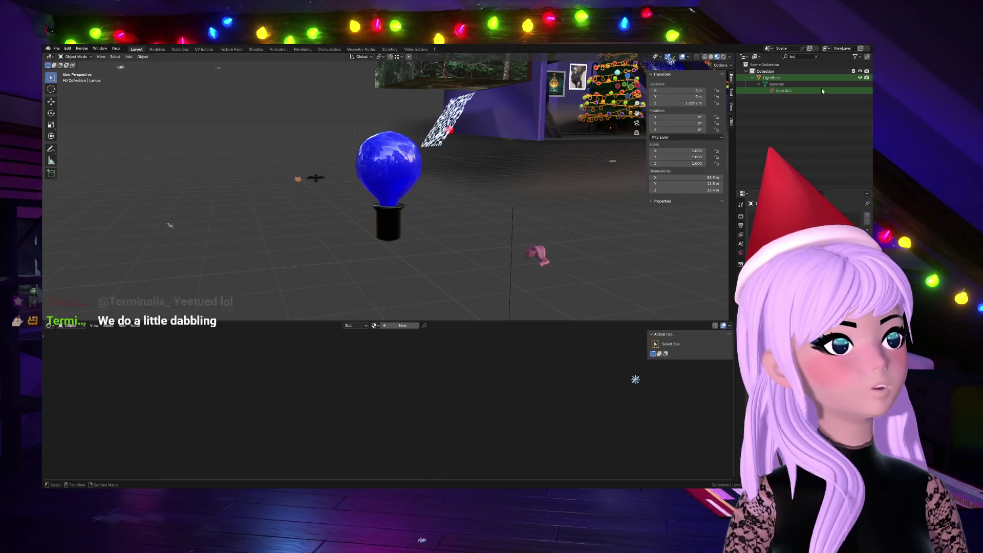
key("KP_Add")
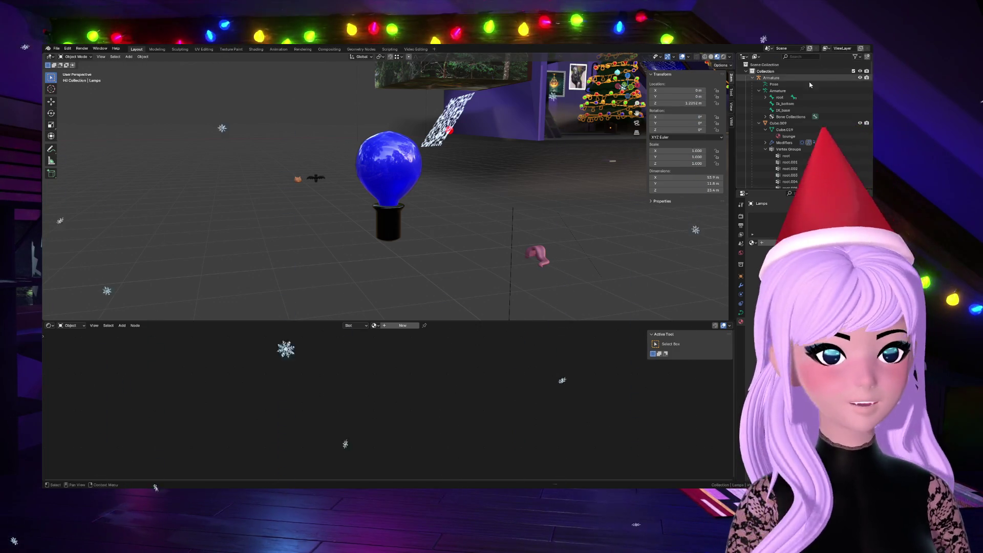
Step: Reselect the blue light bulb, briefly isolating it, so its Bulb.001 material nodes are shown
left_click(368, 157)
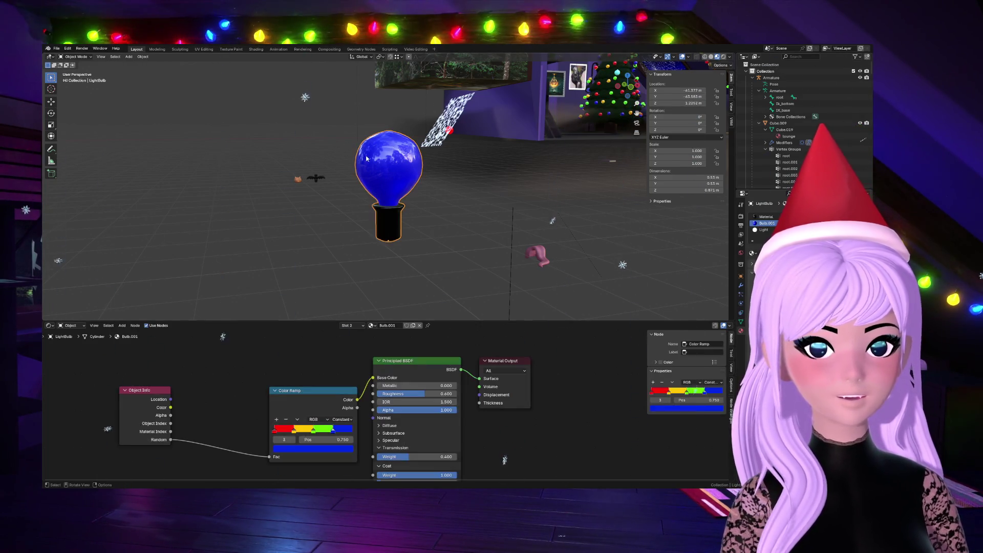
left_click(436, 195)
middle_click_drag(449, 279, 484, 277)
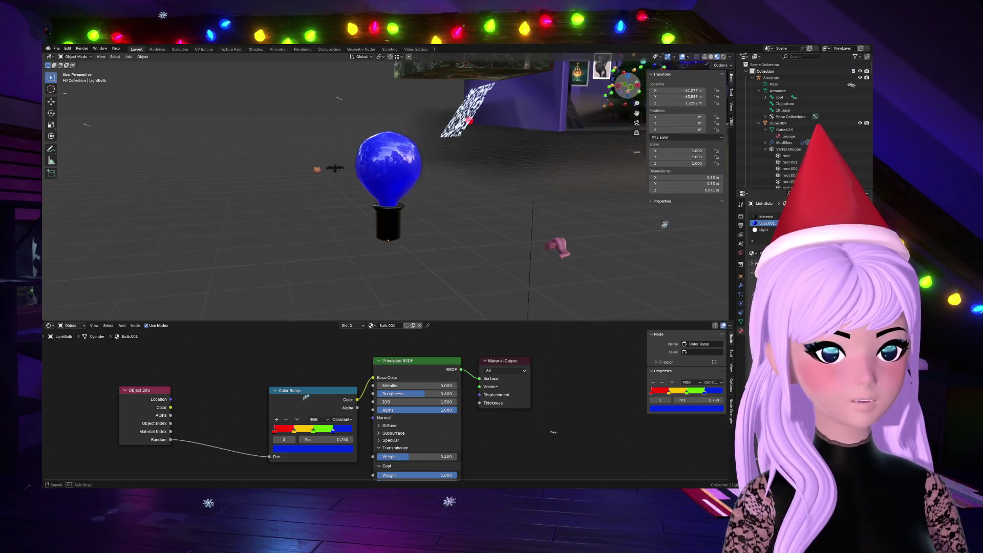
middle_click_drag(304, 391, 627, 87)
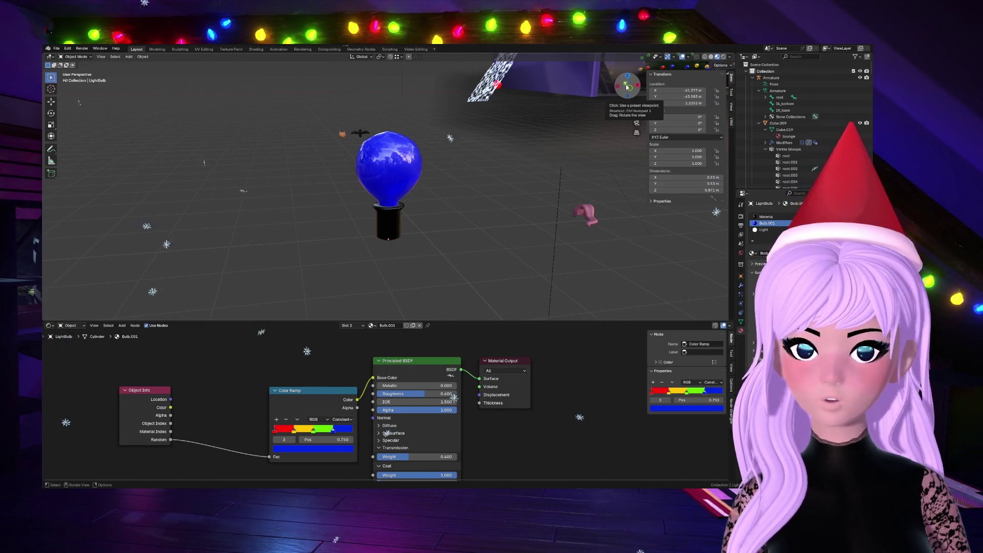
left_click(415, 171)
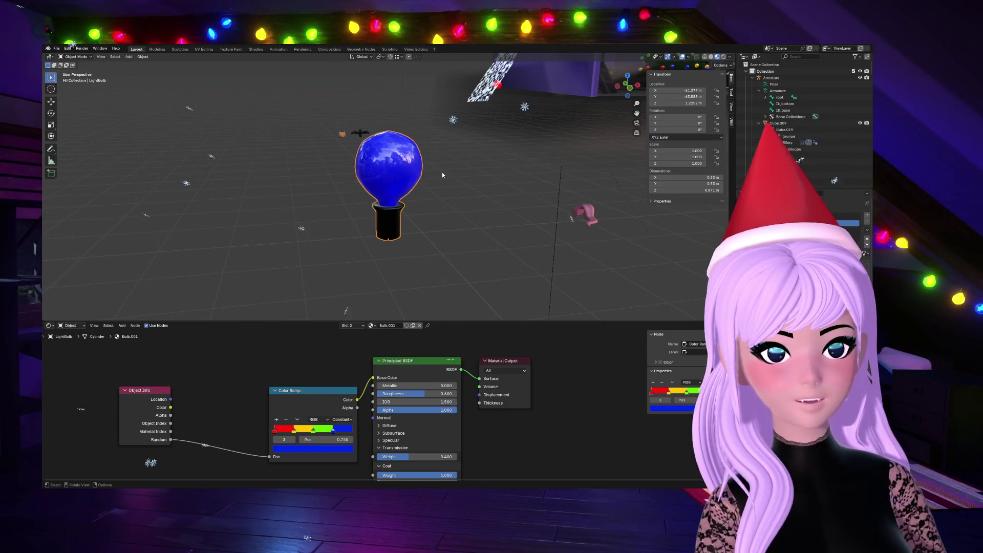
key("shift+h")
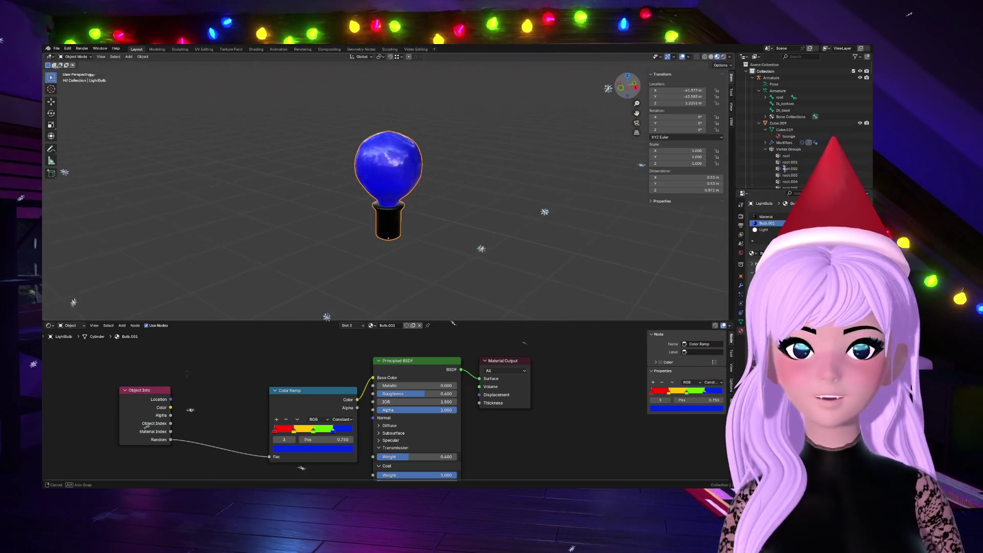
key("alt+h")
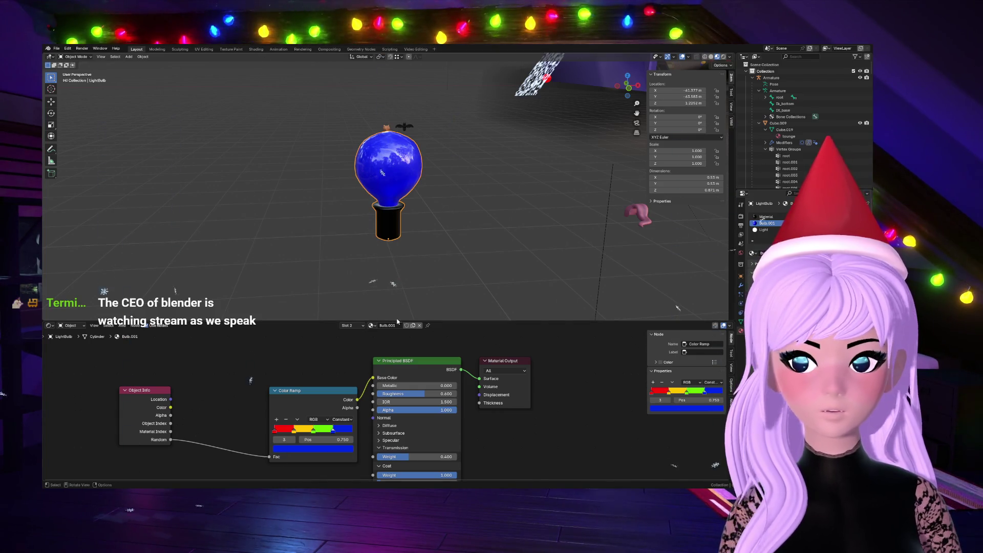
mouse_move(466, 244)
middle_mouse_down()
mouse_move(404, 209)
mouse_move(440, 193)
middle_mouse_up()
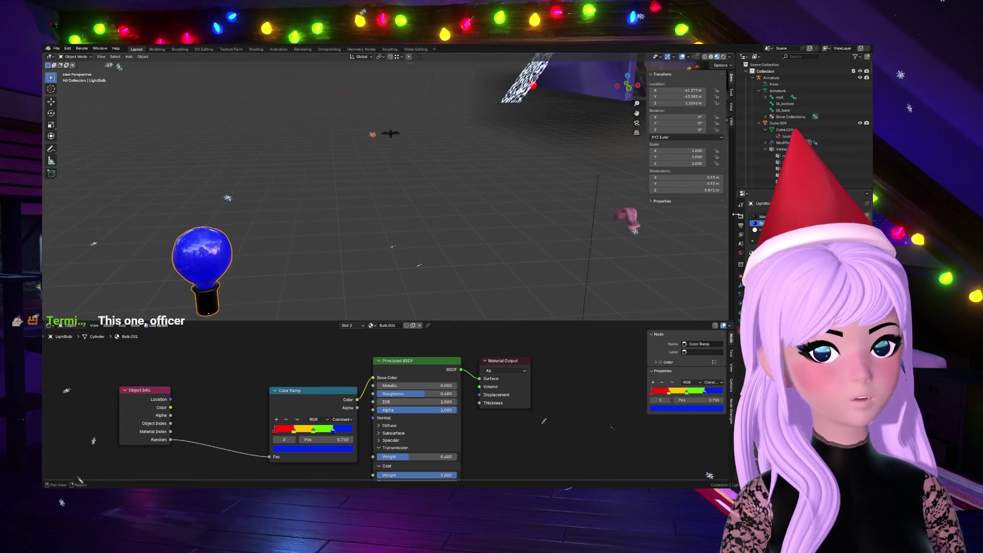
Step: Select the Lamps object and pan over to the room and Christmas tree
mouse_move(643, 210)
middle_mouse_down()
mouse_move(297, 81)
mouse_move(307, 58)
mouse_move(446, 206)
middle_mouse_up()
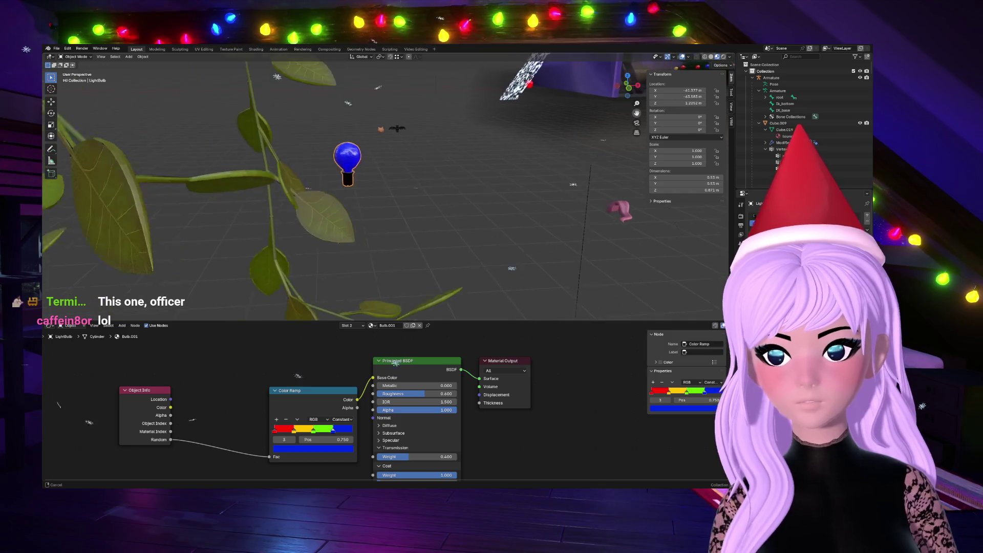
left_click(453, 206)
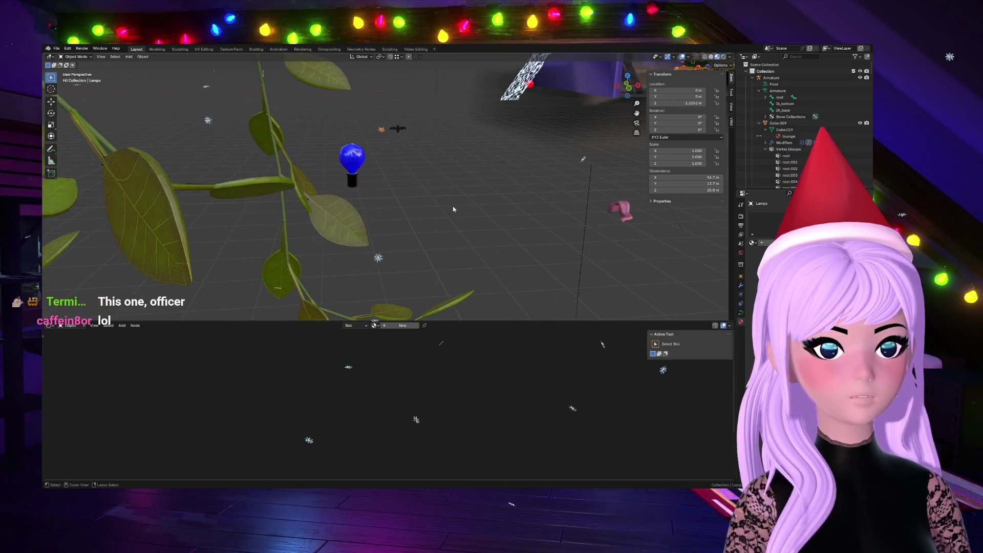
mouse_move(263, 185)
middle_mouse_down("shift")
mouse_move(235, 225)
mouse_move(470, 154)
middle_mouse_up("shift")
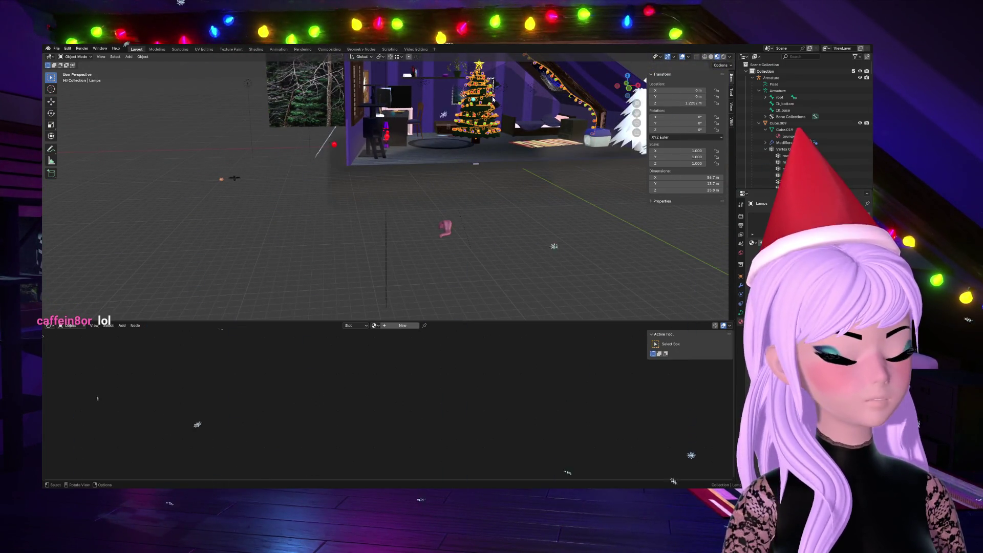
scroll(492, 96, "down", 5)
scroll(446, 111, "up", 3)
scroll(438, 154, "up", 4)
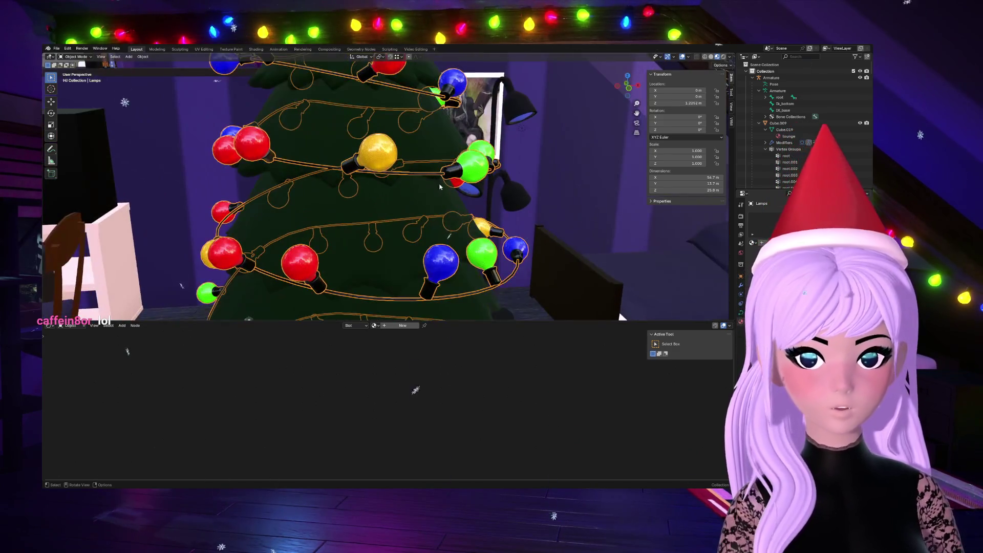
scroll(429, 204, "down", 2)
scroll(429, 204, "down", 3)
Step: Duplicate the cyan bauble beside the original on the tree and enter Edit Mode on it
left_click(343, 240)
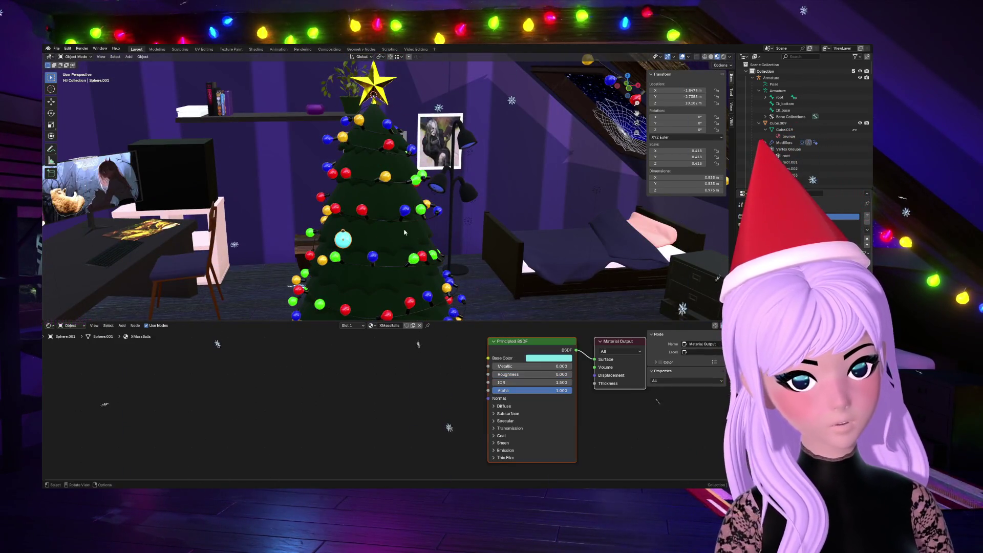
middle_click_drag(461, 231, 452, 248)
scroll(453, 248, "down", 3)
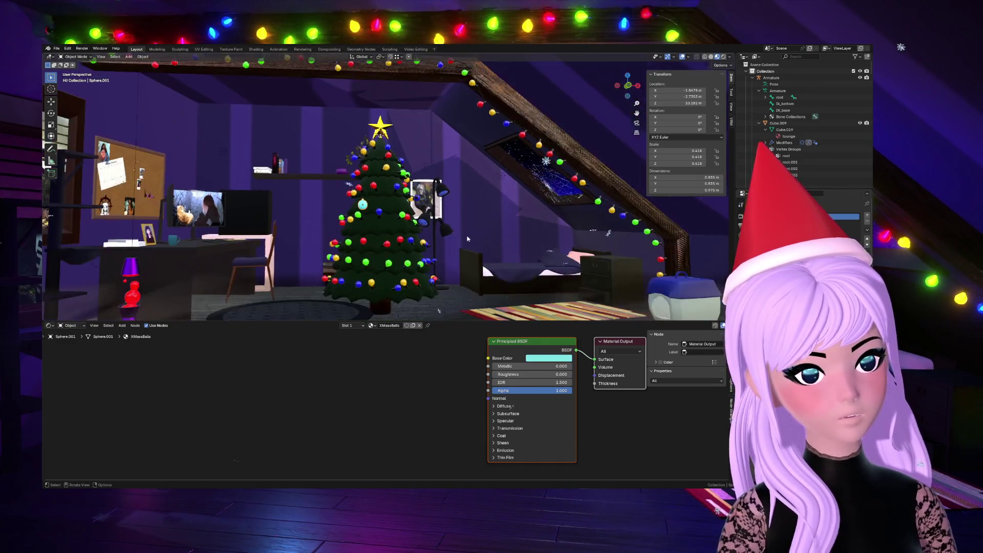
scroll(453, 248, "up", 3)
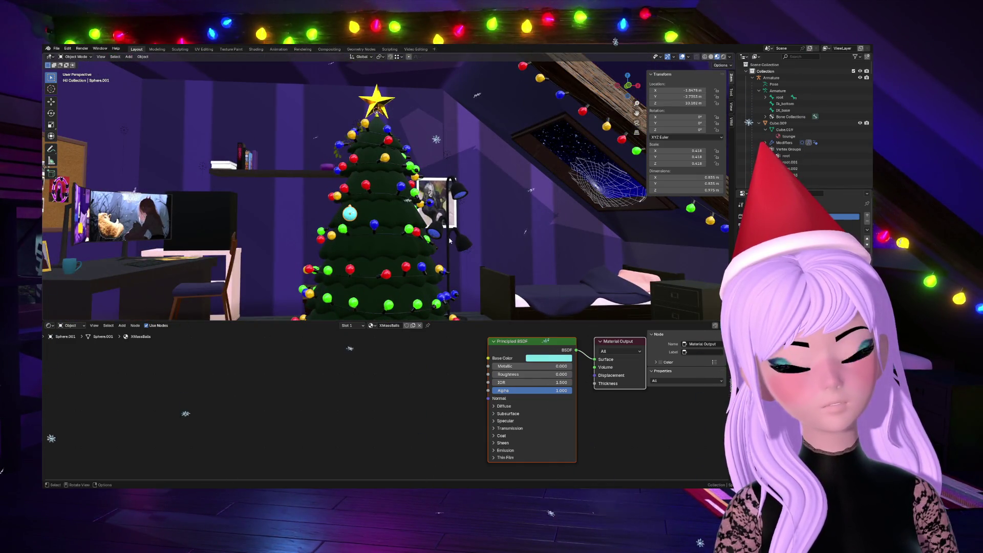
middle_click_drag(452, 242, 609, 104)
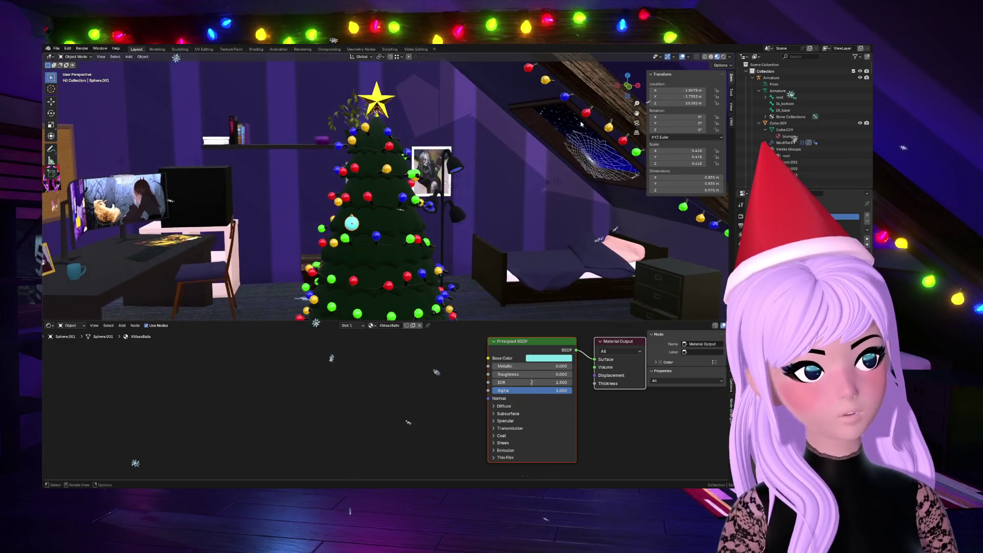
scroll(321, 281, "up", 4)
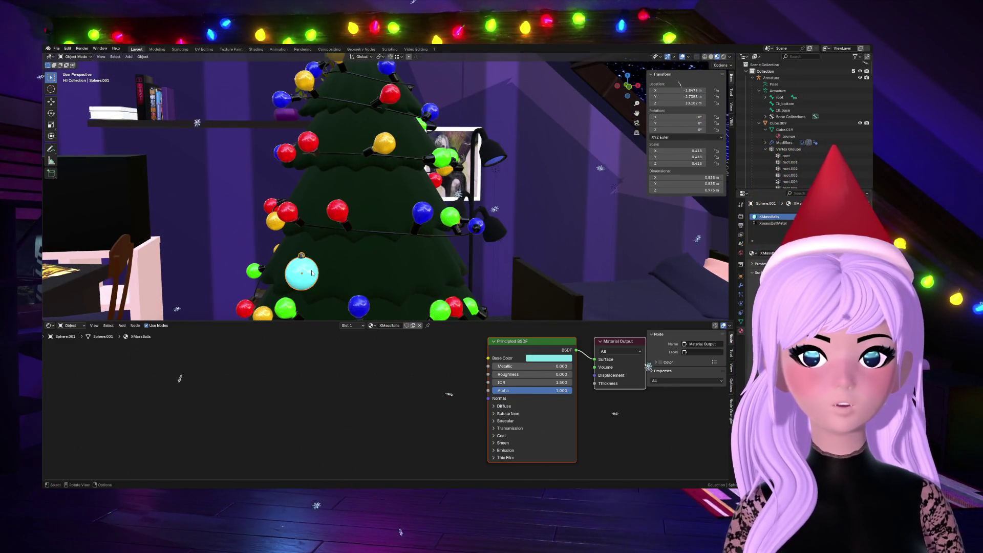
key("shift+d")
left_click(401, 274)
key("Tab")
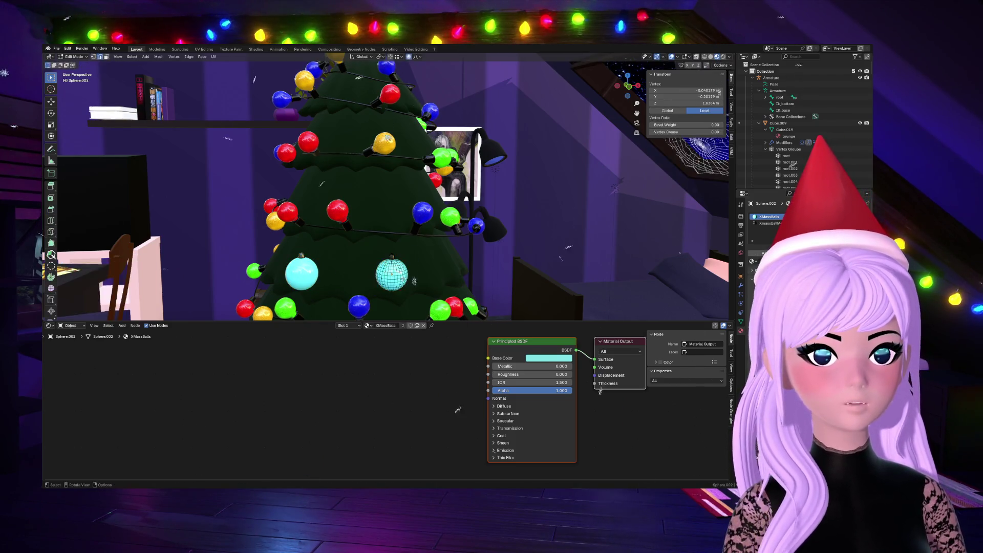
scroll(410, 306, "up", 5)
scroll(410, 305, "down", 5)
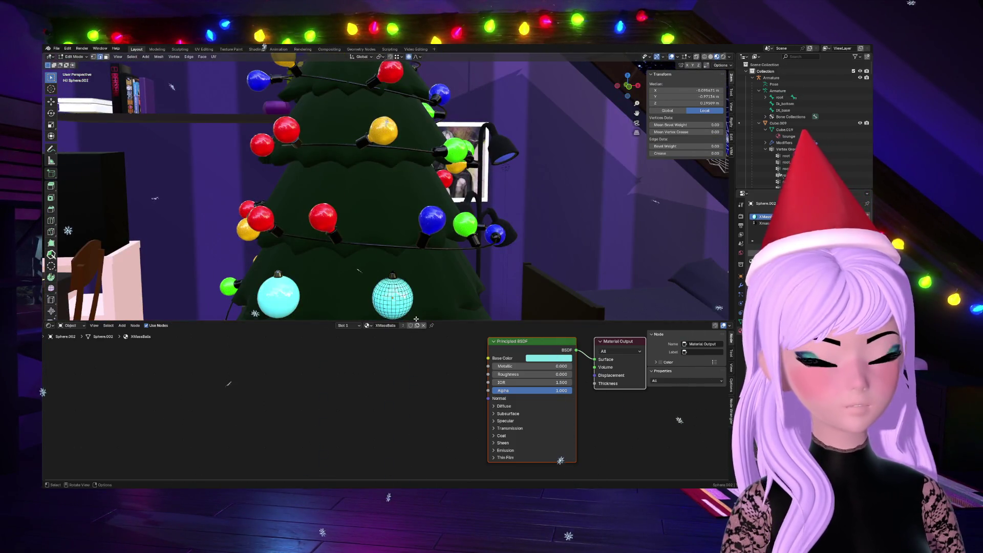
scroll(407, 285, "up", 3)
scroll(415, 273, "up", 3)
scroll(416, 272, "down", 2)
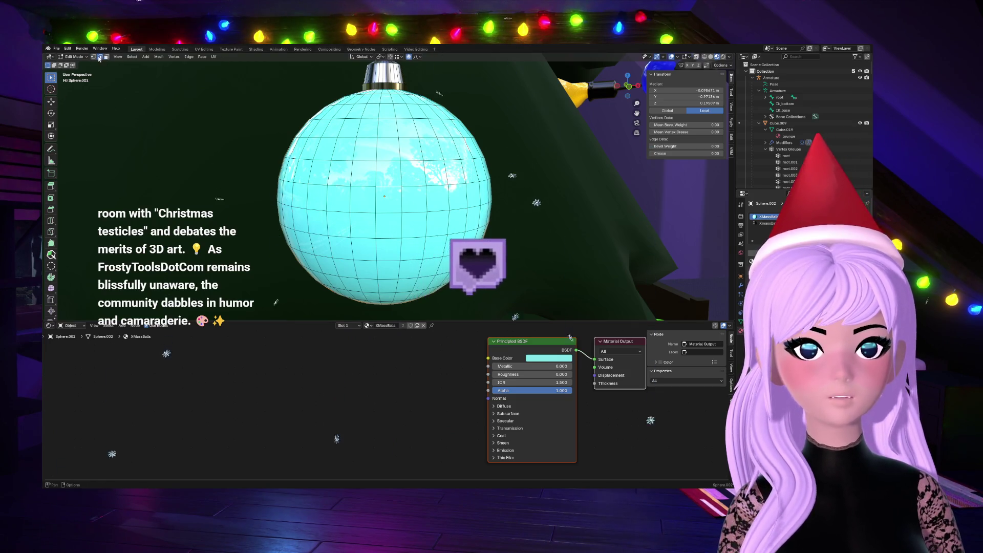
left_click_drag(648, 78, 629, 81)
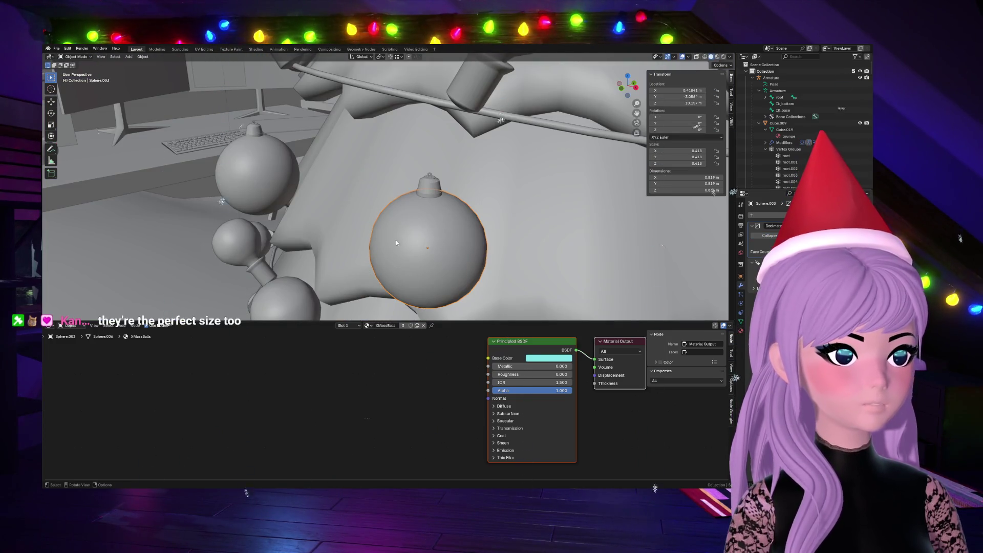
Step: View the scene as see-through wireframe, select the grey bauble sphere for editing, and return to solid shading
key("Tab")
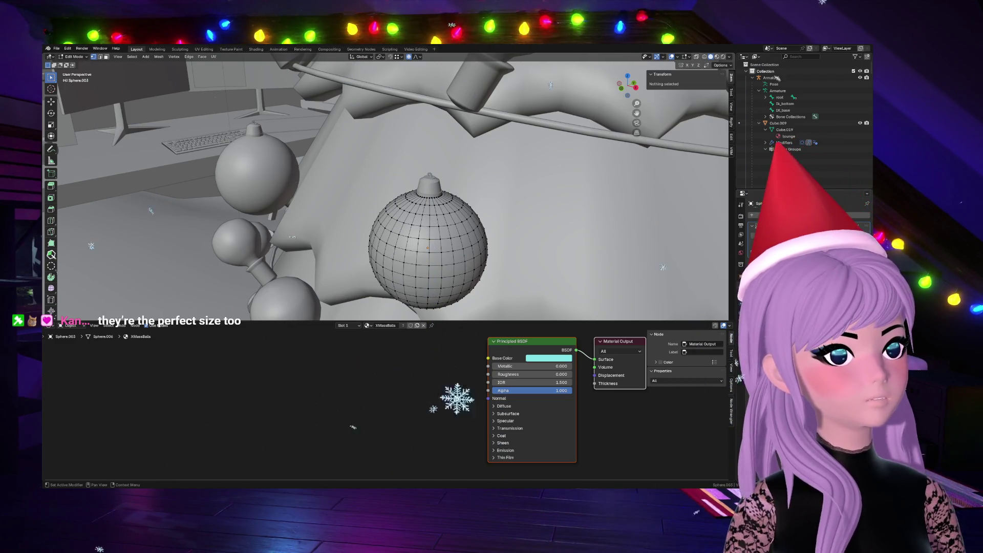
key("Tab")
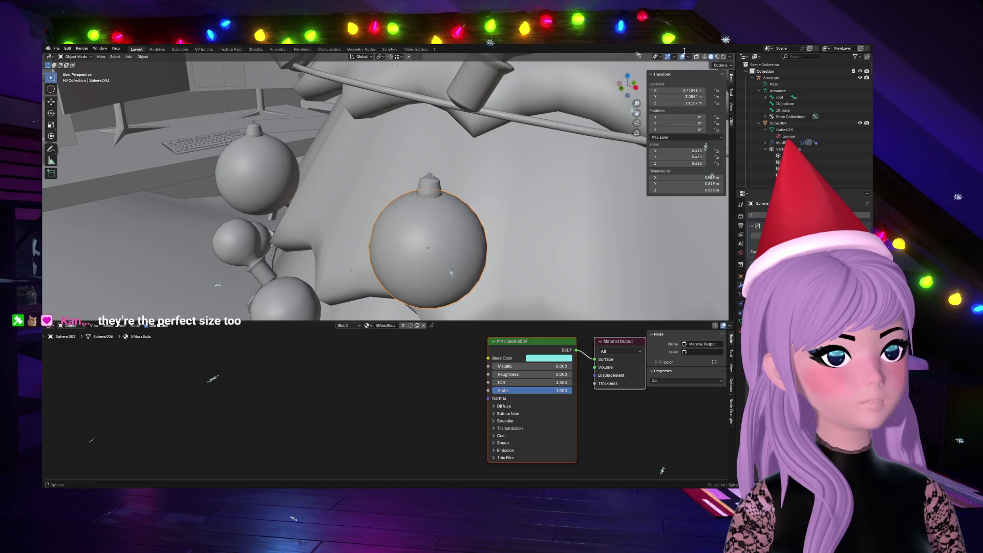
key("shift+z")
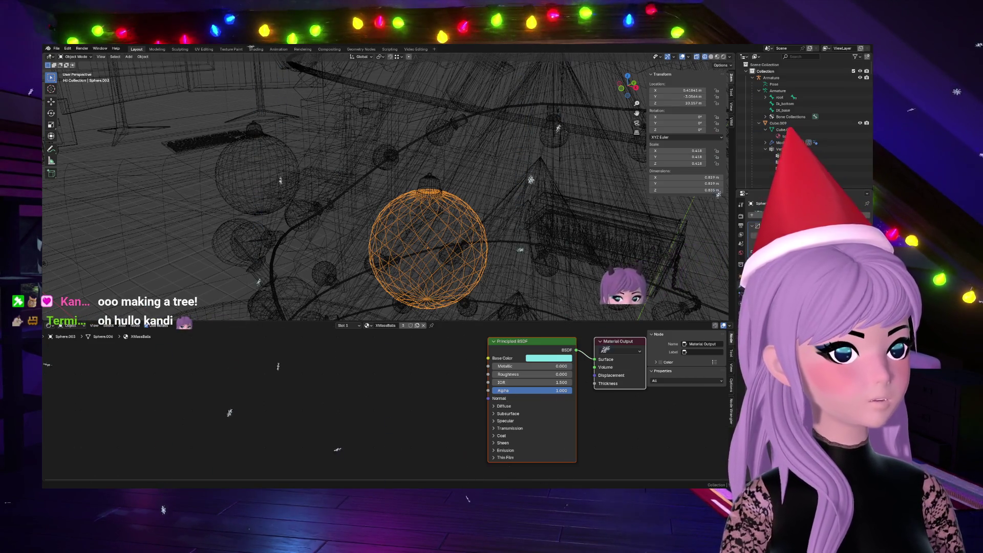
left_click(453, 246)
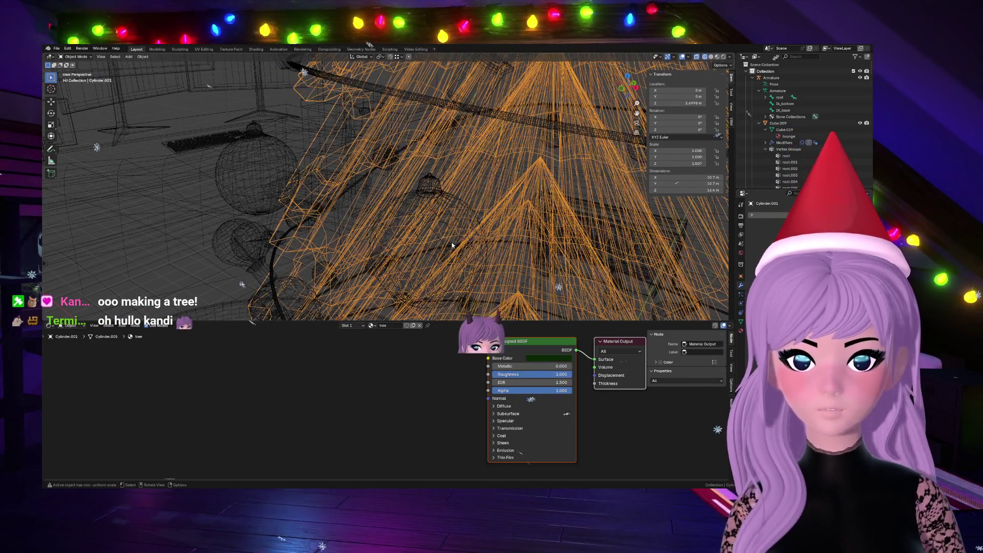
left_click(453, 246)
left_click(444, 208)
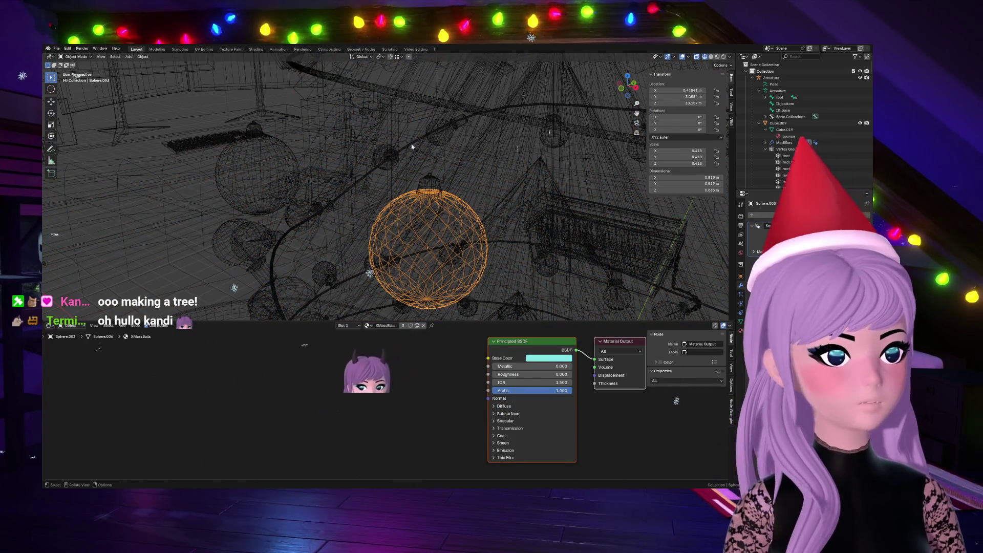
key("Tab")
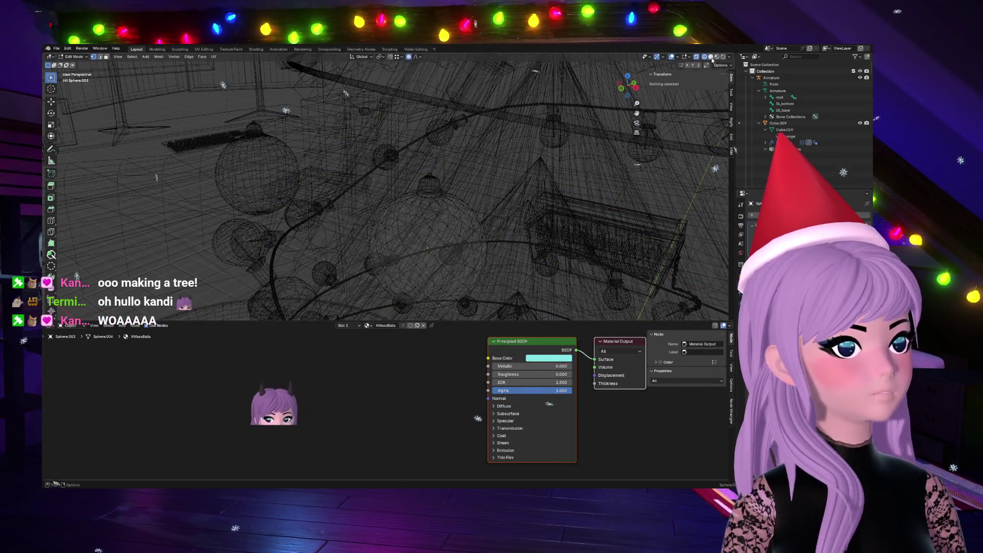
left_click(711, 57)
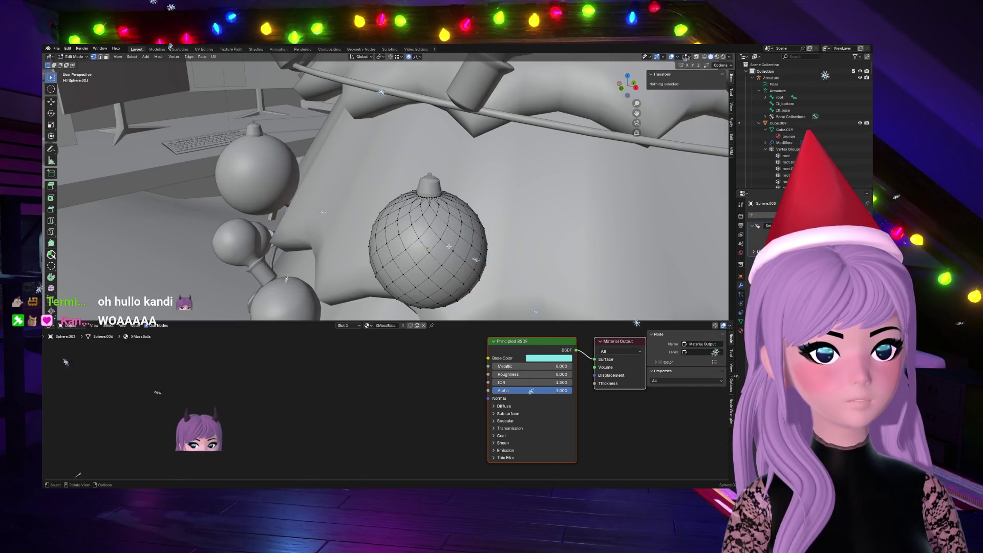
scroll(450, 246, "up", 2)
scroll(450, 246, "up", 2)
scroll(449, 246, "up", 2)
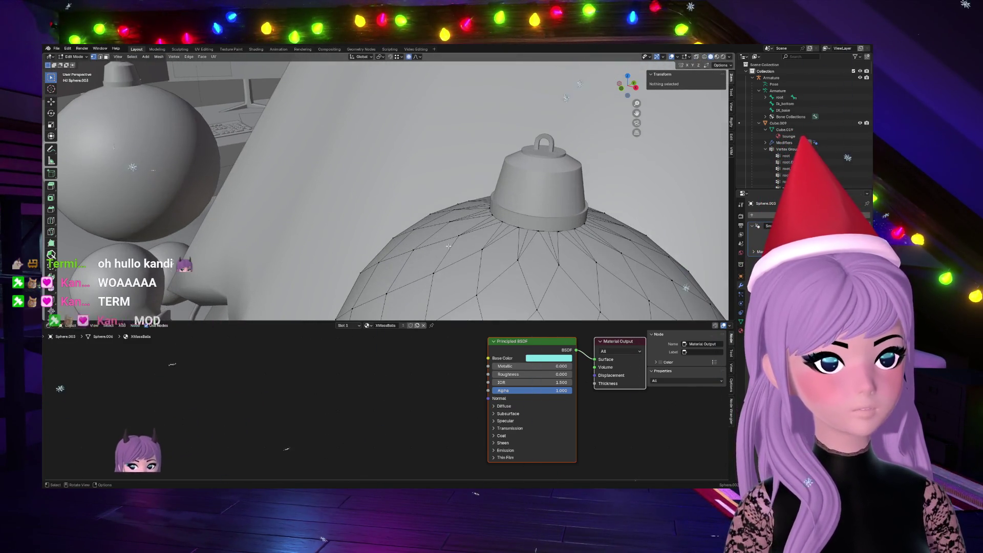
scroll(449, 247, "down", 2)
Step: Undo a stray vertex selection on the bauble and leave it back in object mode
left_click(526, 255, "alt")
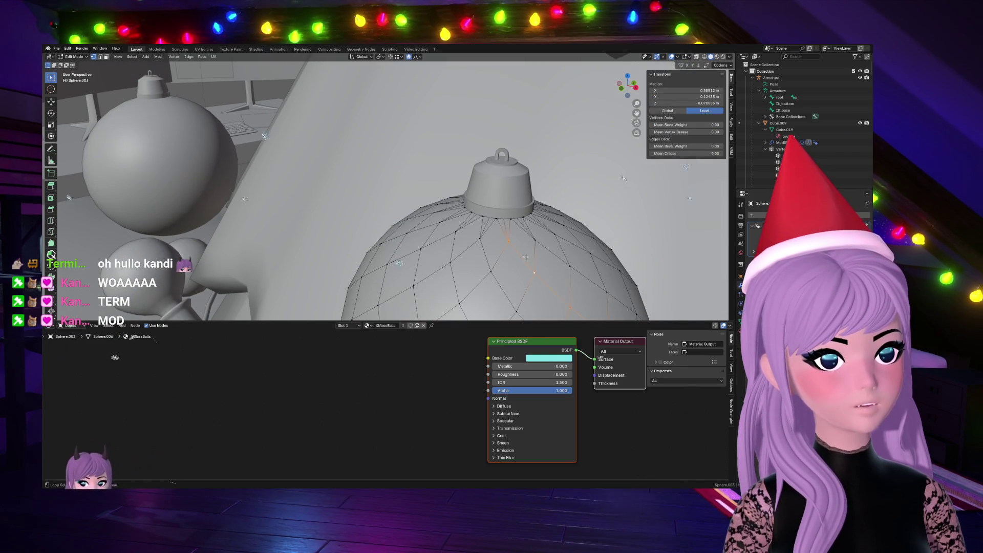
scroll(530, 257, "down", 1)
scroll(538, 265, "down", 3)
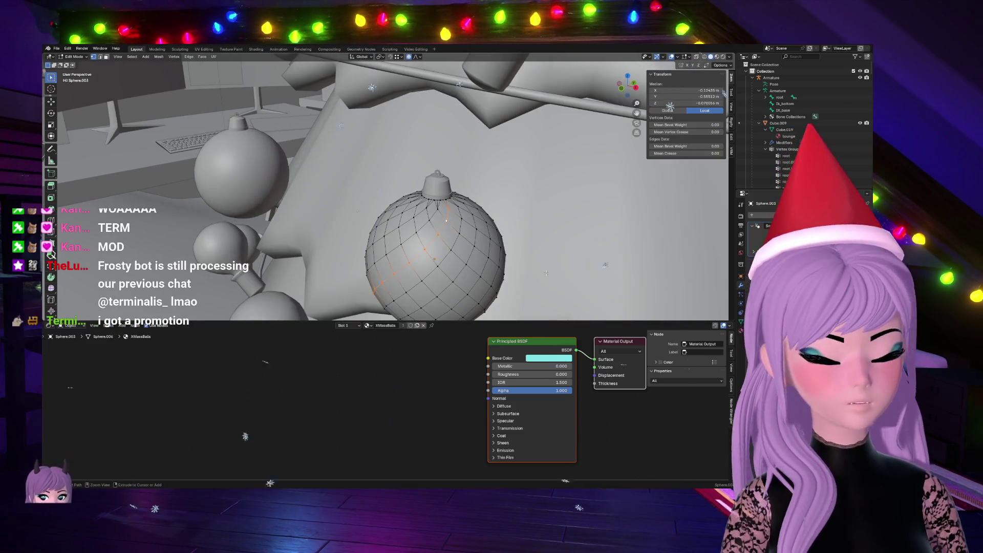
key("ctrl+z")
key("Tab")
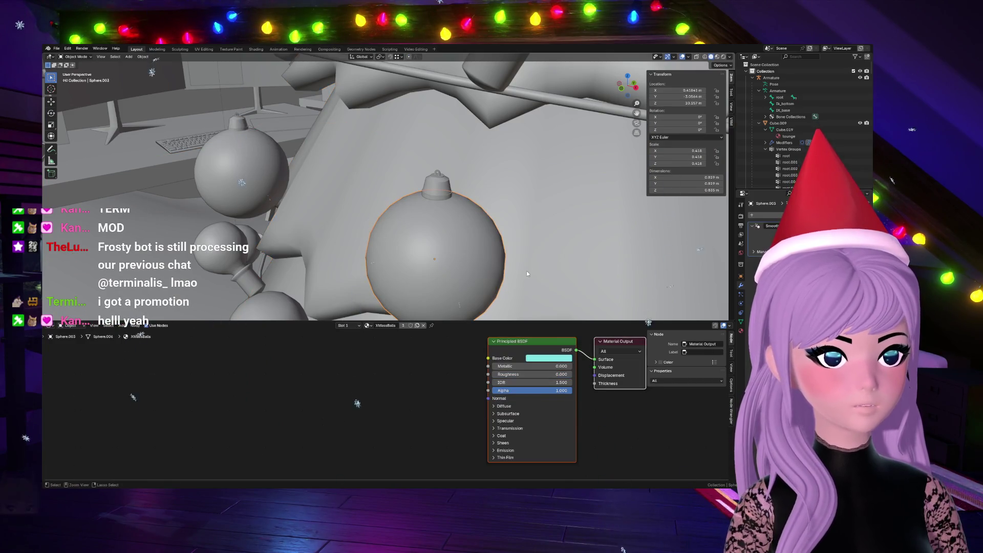
key("Tab")
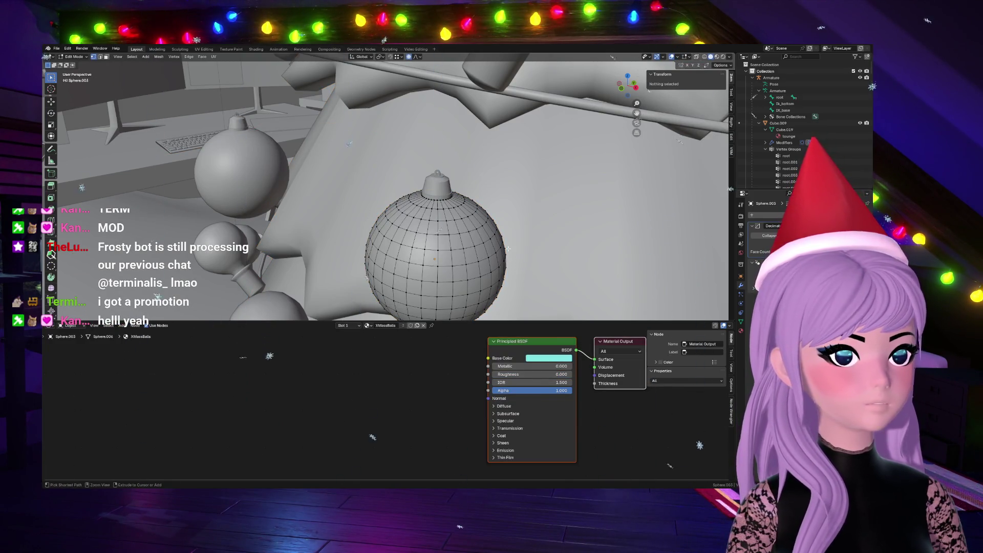
key("Tab")
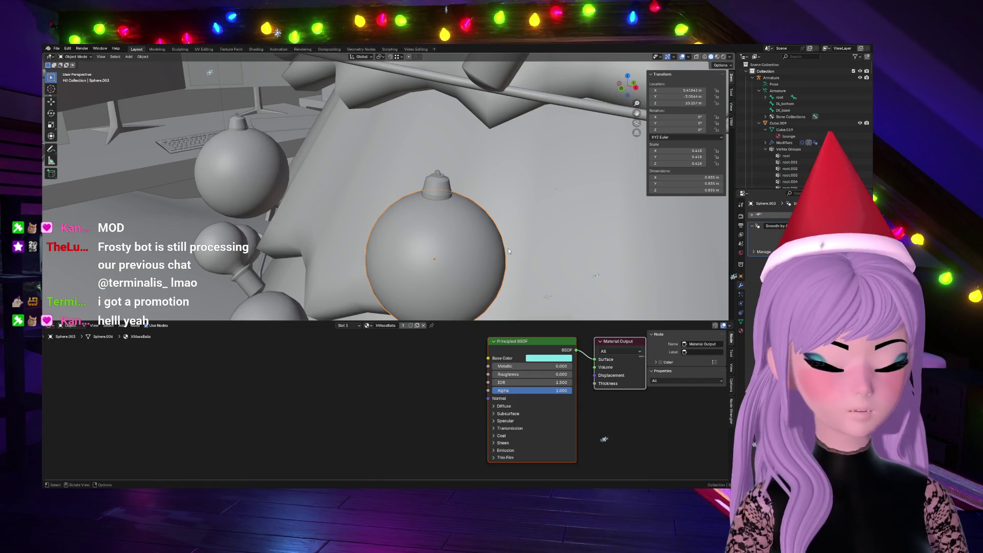
Step: Move the whole bauble sphere along Z so its top tucks under the cap, then return to object mode
key("Tab")
key("a")
key("g")
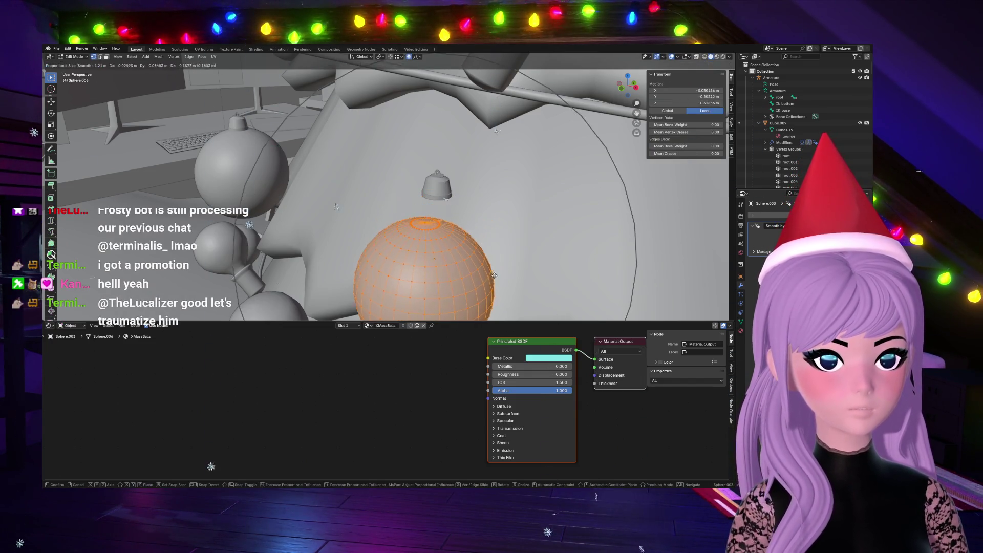
key("Escape")
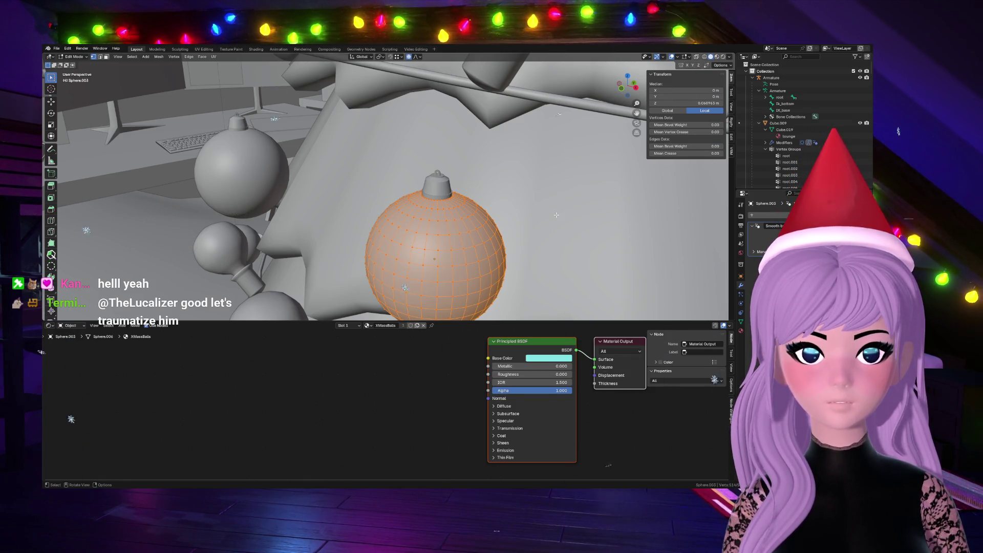
key("g")
key("z")
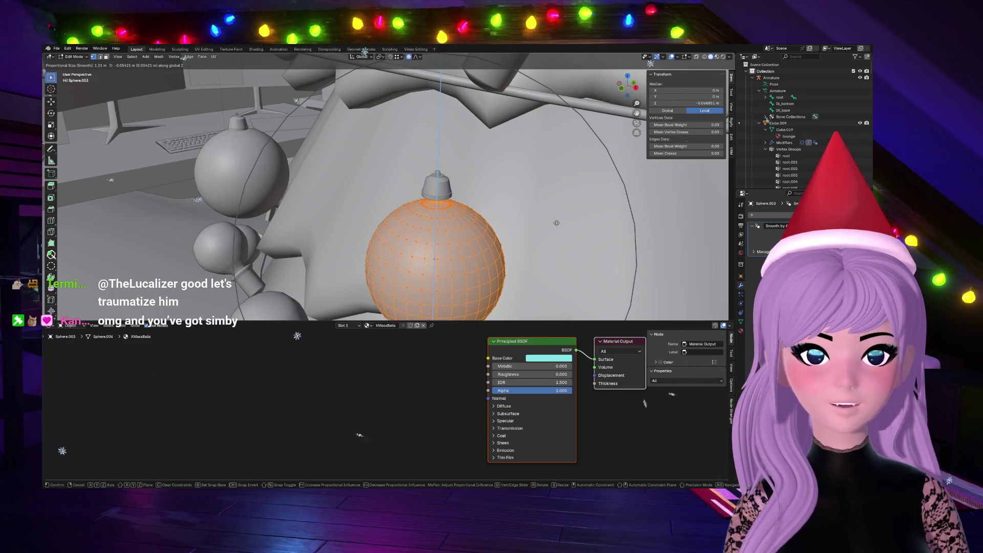
key("Return")
key("Tab")
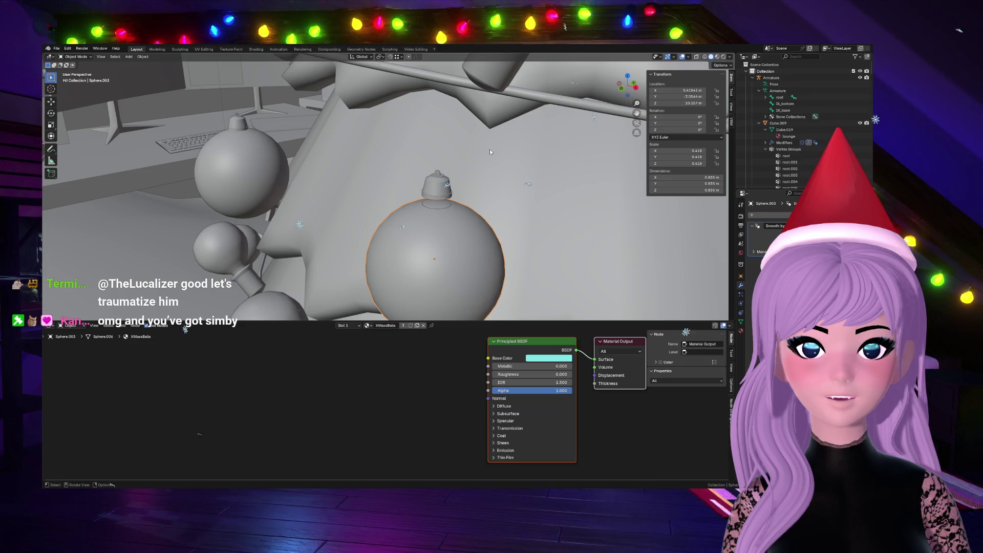
mouse_move(483, 179)
middle_mouse_down()
mouse_move(505, 219)
mouse_move(530, 219)
middle_mouse_up()
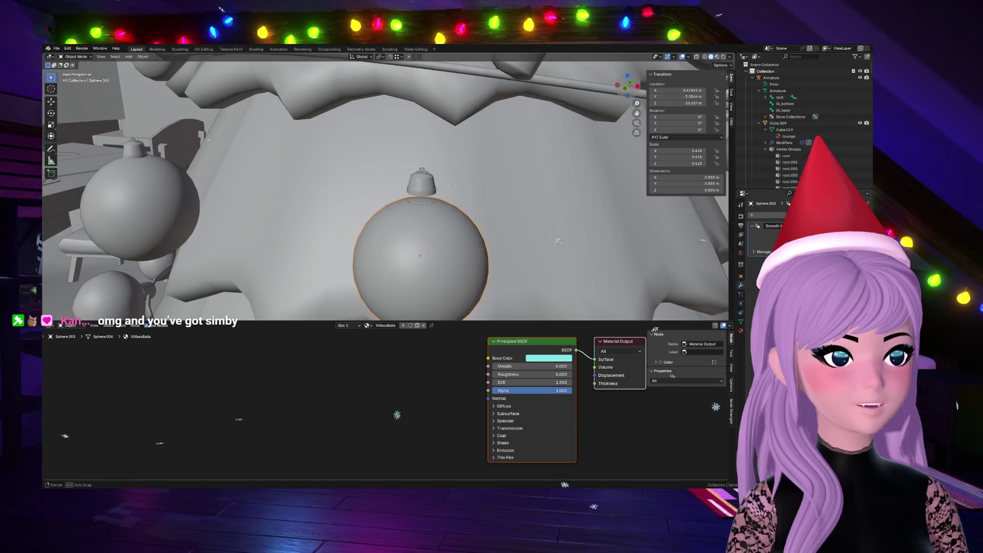
scroll(450, 241, "up", 3)
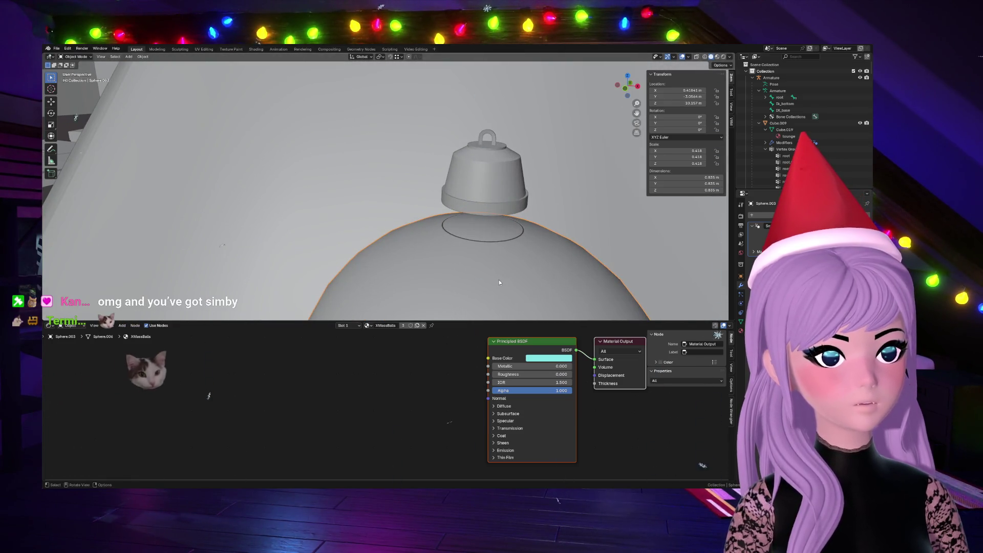
Step: Merge the sphere's vertices by distance and dissolve the edge ring under the cap
key("Tab")
key("m")
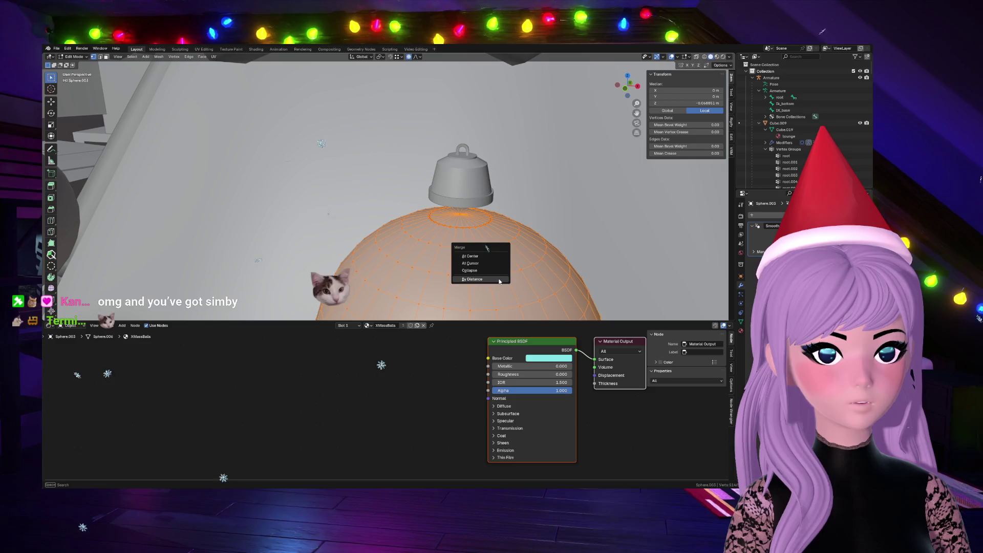
left_click(497, 279)
scroll(496, 280, "up", 2)
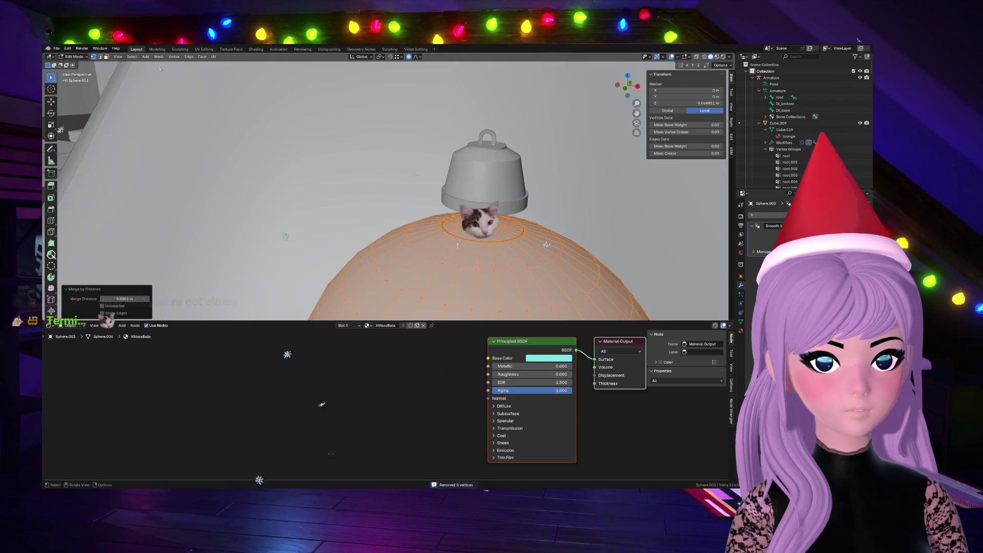
scroll(491, 291, "up", 2)
scroll(492, 292, "up", 1)
middle_click_drag(492, 292, 415, 487)
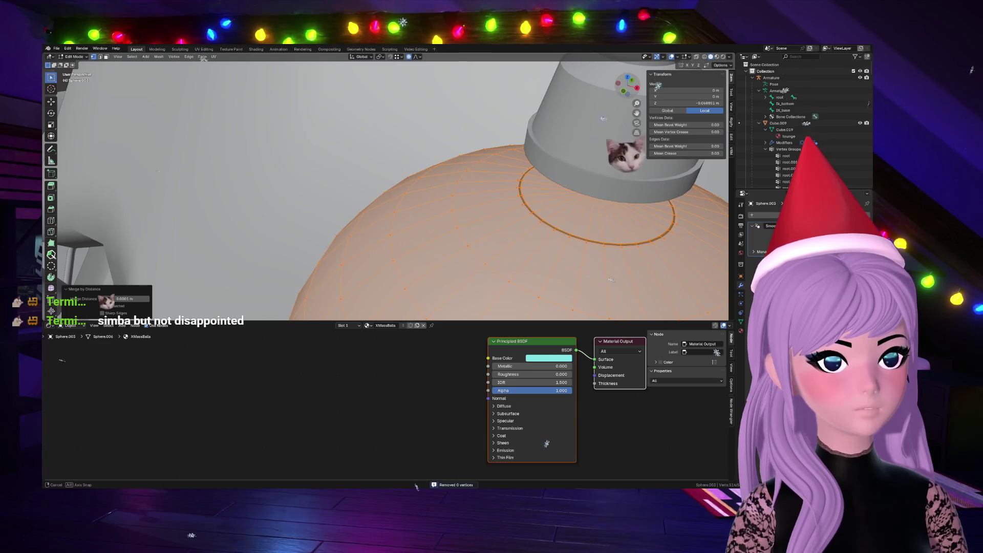
left_click(538, 219, "alt")
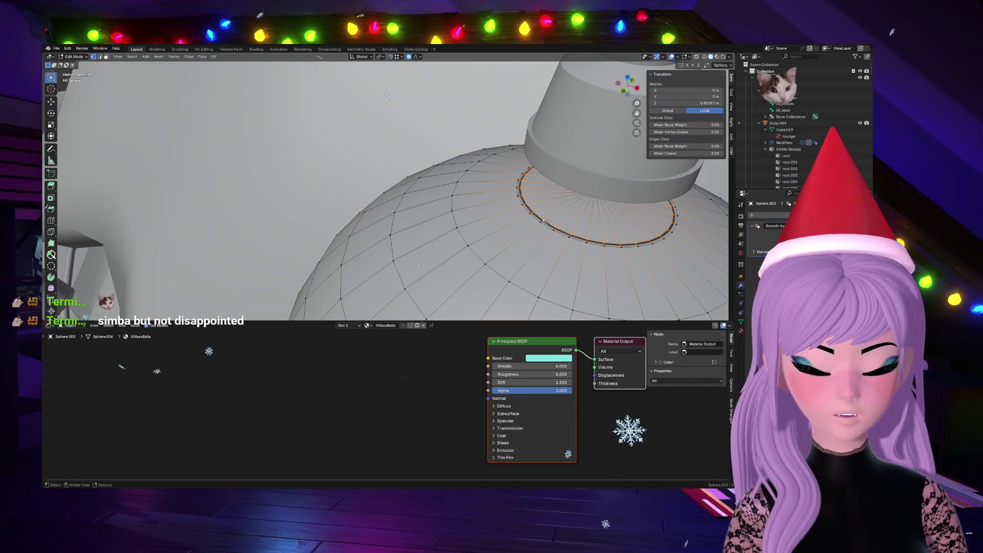
key("x")
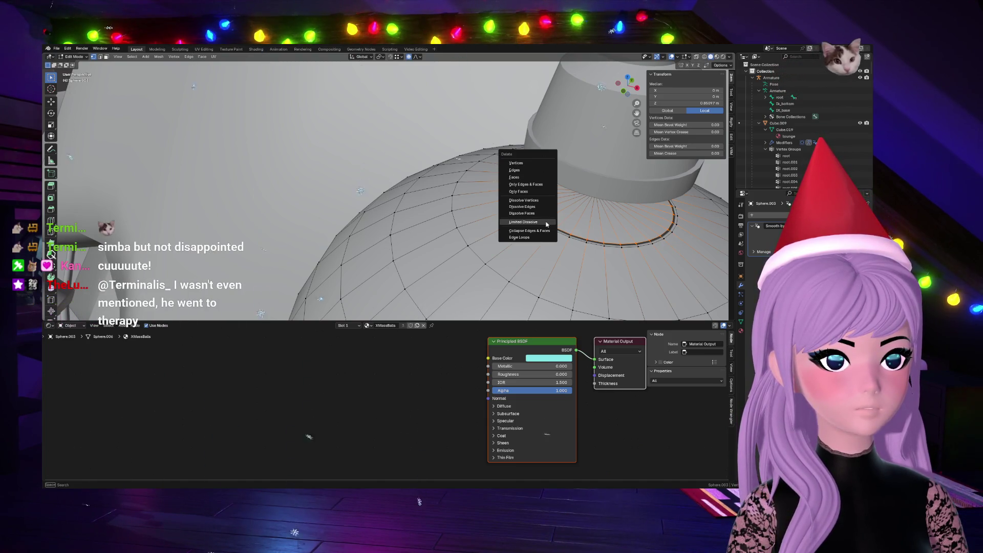
left_click(535, 206)
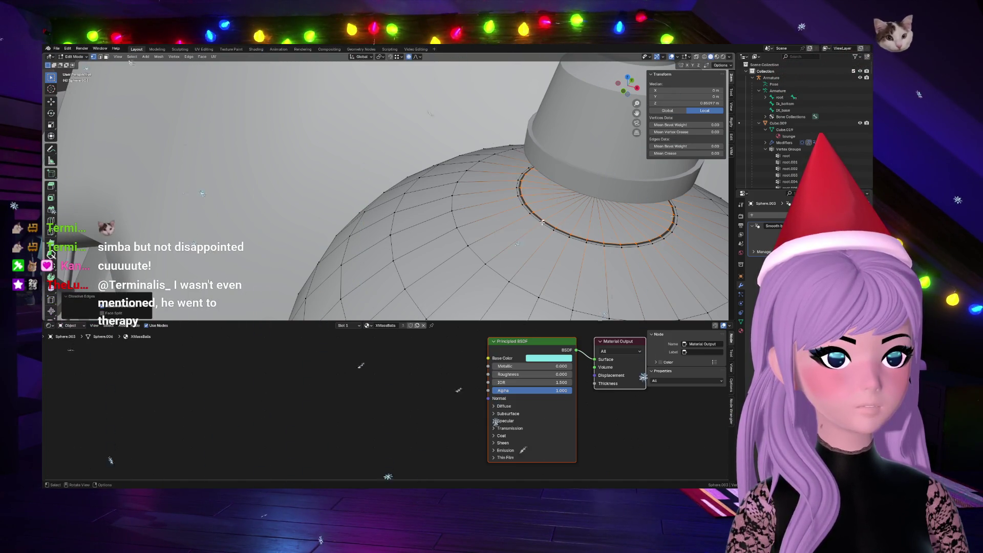
Step: Select the whole sphere mesh and toggle between object and edit mode
key("a")
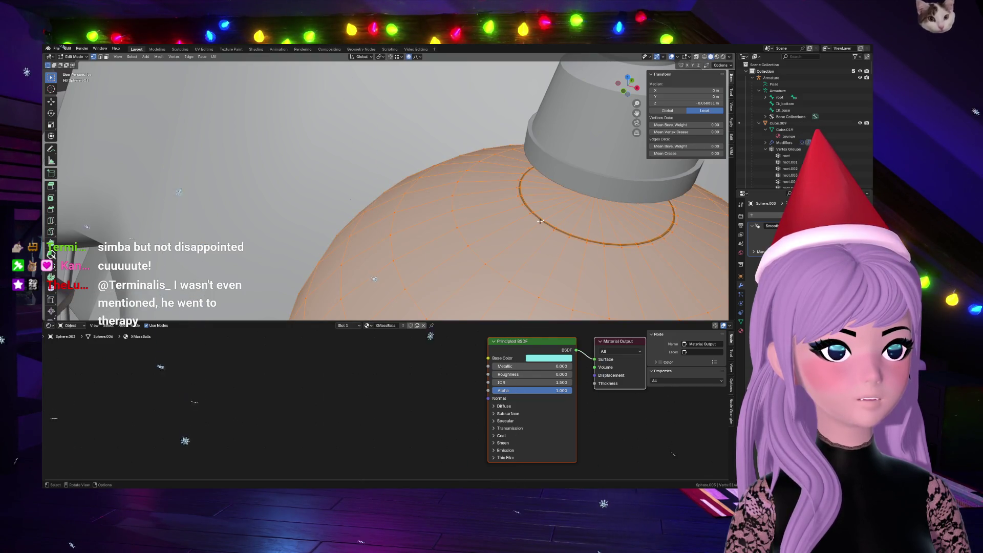
key("ctrl+z")
key("a")
key("Tab")
key("Tab")
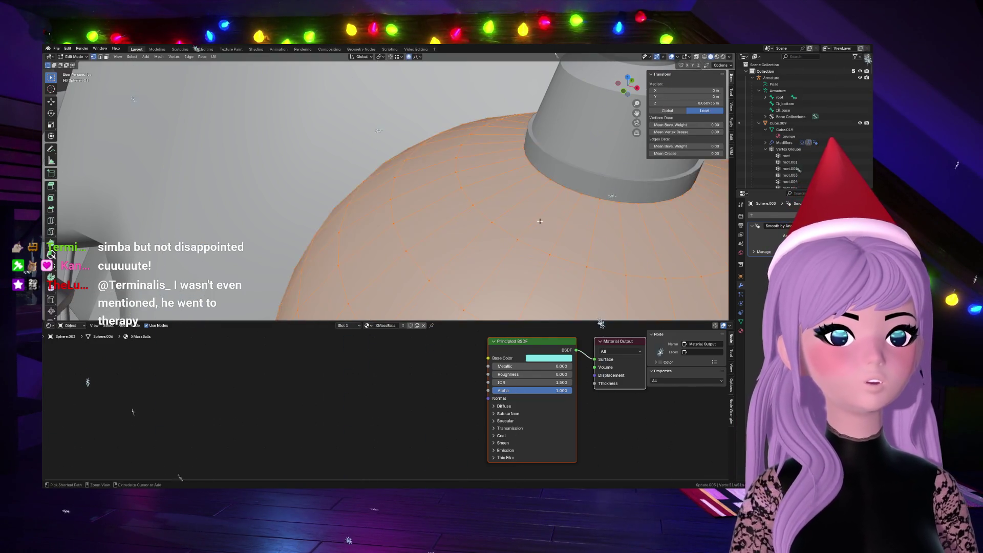
key("alt+a")
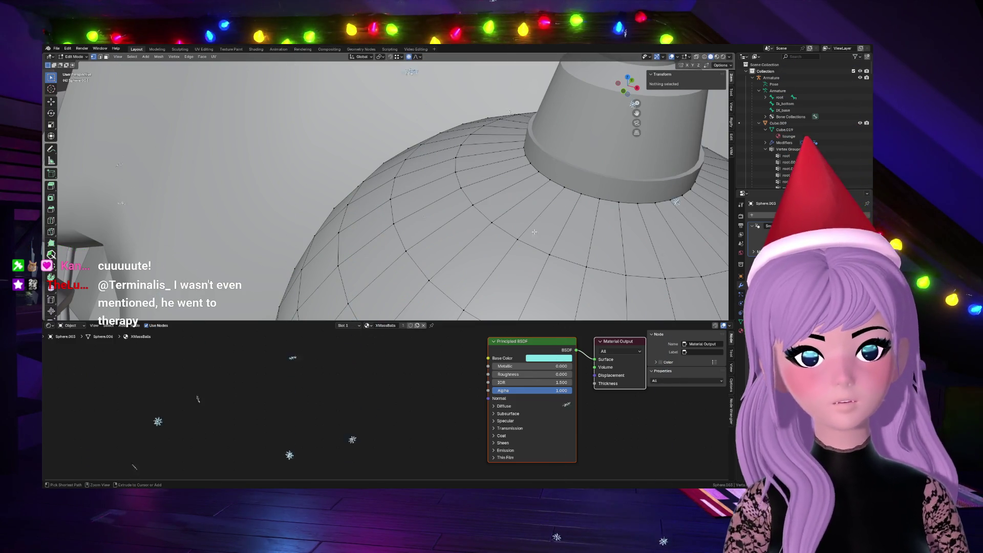
Step: Select the entire ornament mesh in Edit Mode, show its material slots with XMassBalls, and switch to wireframe
key("Tab")
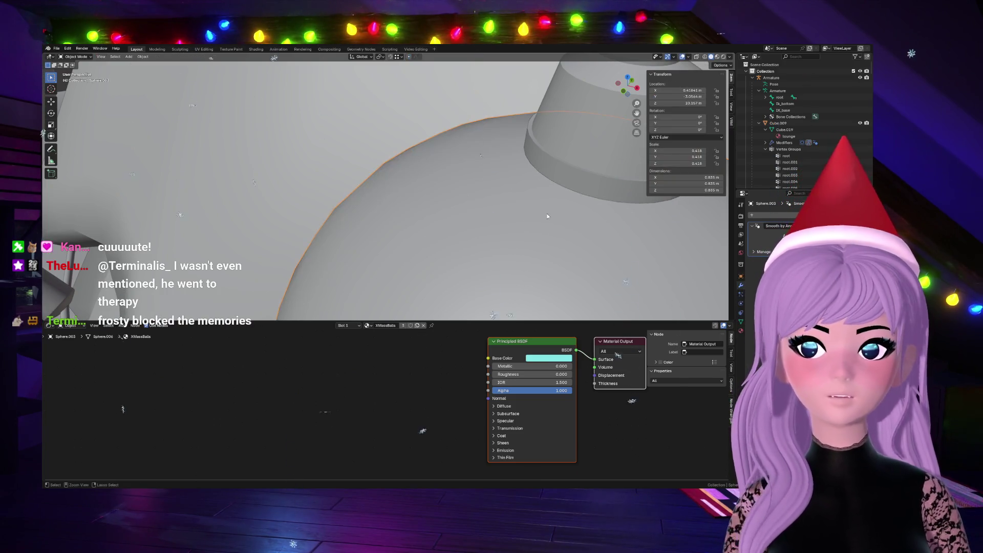
key("Tab")
key("a")
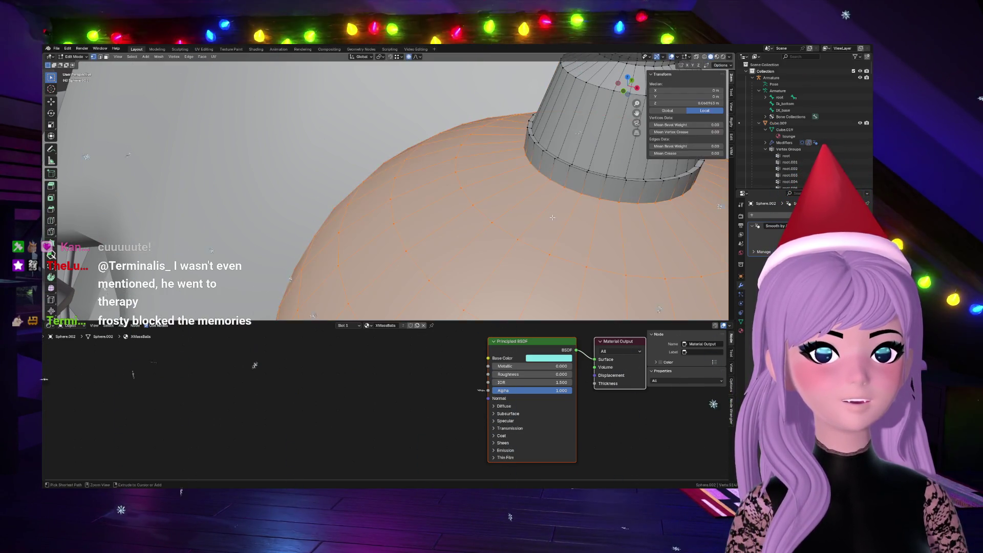
key("alt+a")
scroll(573, 222, "down", 3)
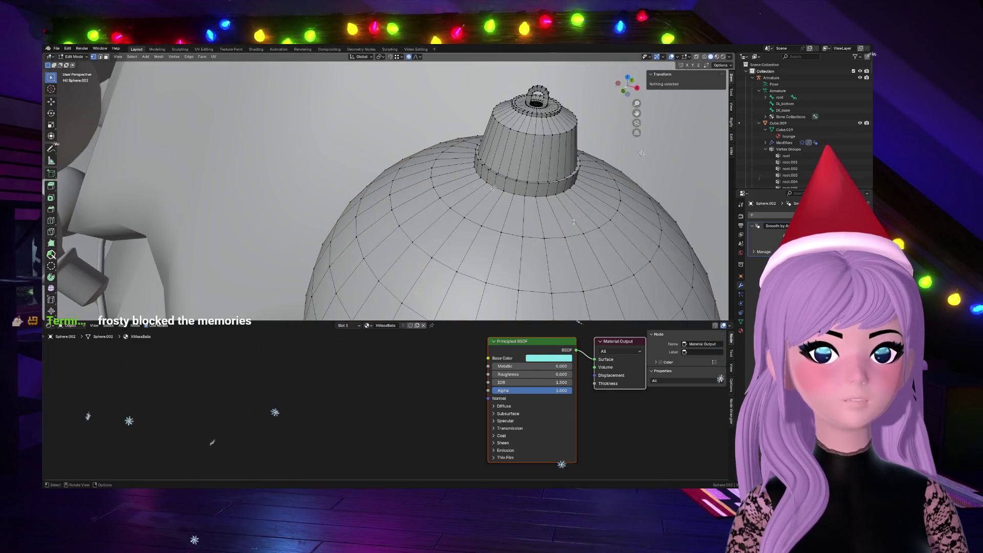
scroll(384, 185, "down", 2)
middle_click_drag(384, 184, 384, 231)
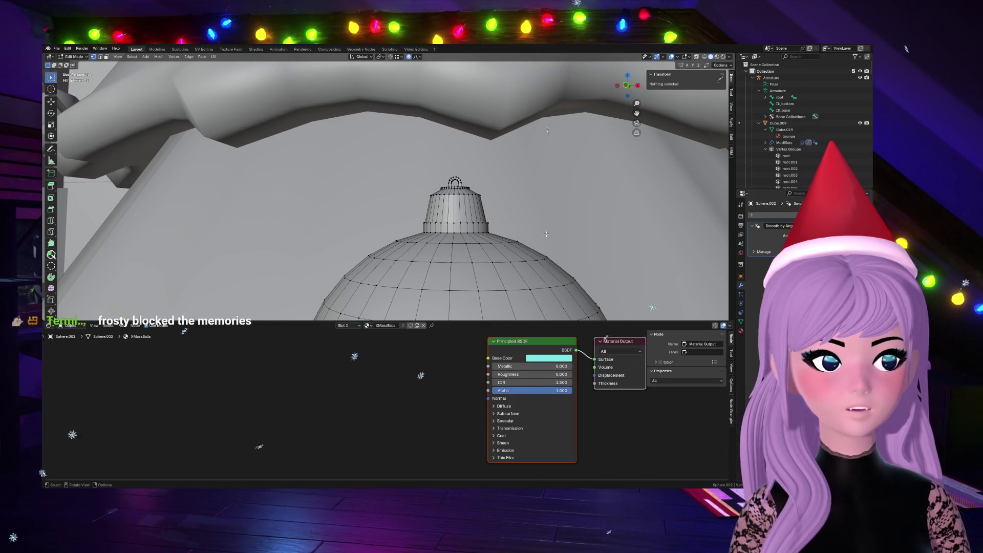
scroll(384, 184, "down", 3)
scroll(384, 184, "up", 3)
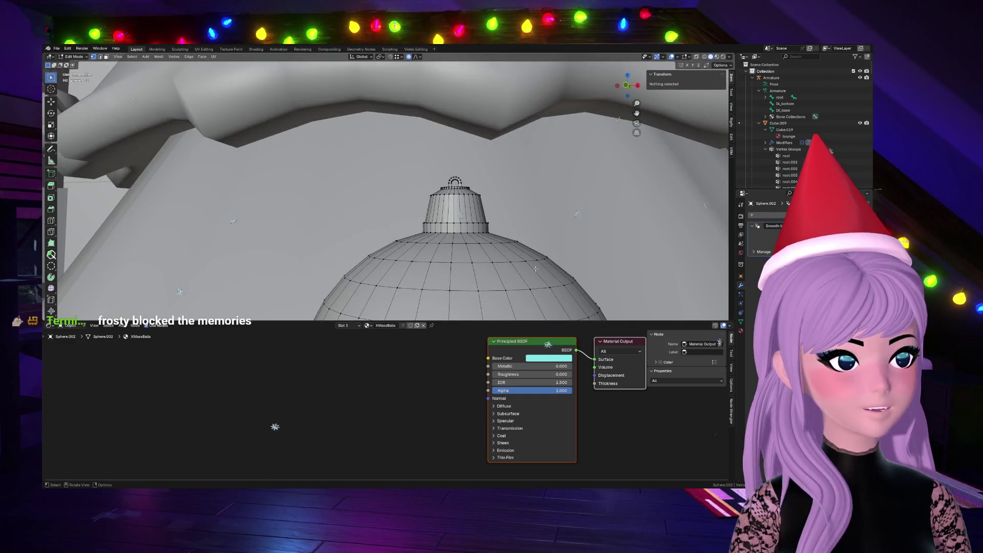
scroll(539, 267, "down", 3)
left_click(740, 332)
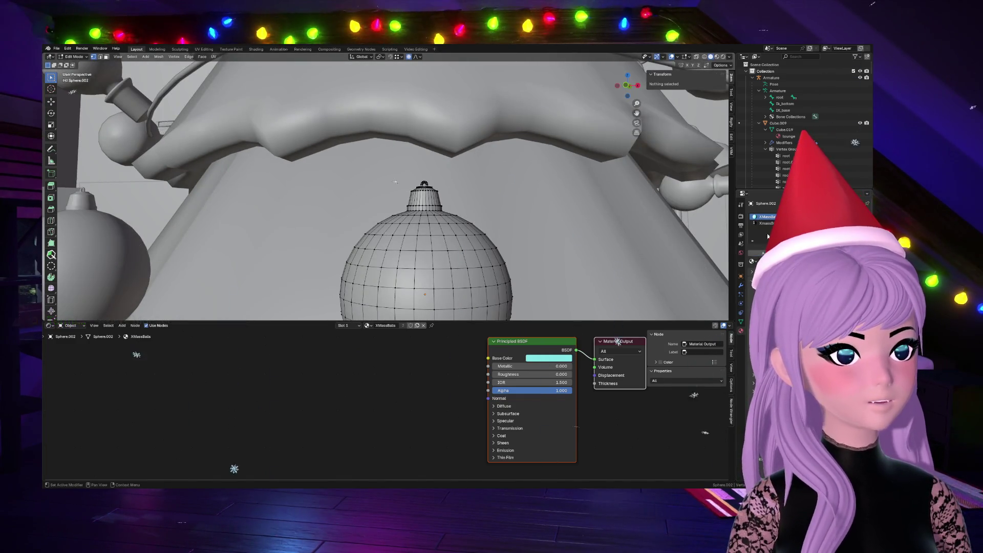
key("a")
scroll(531, 274, "up", 3)
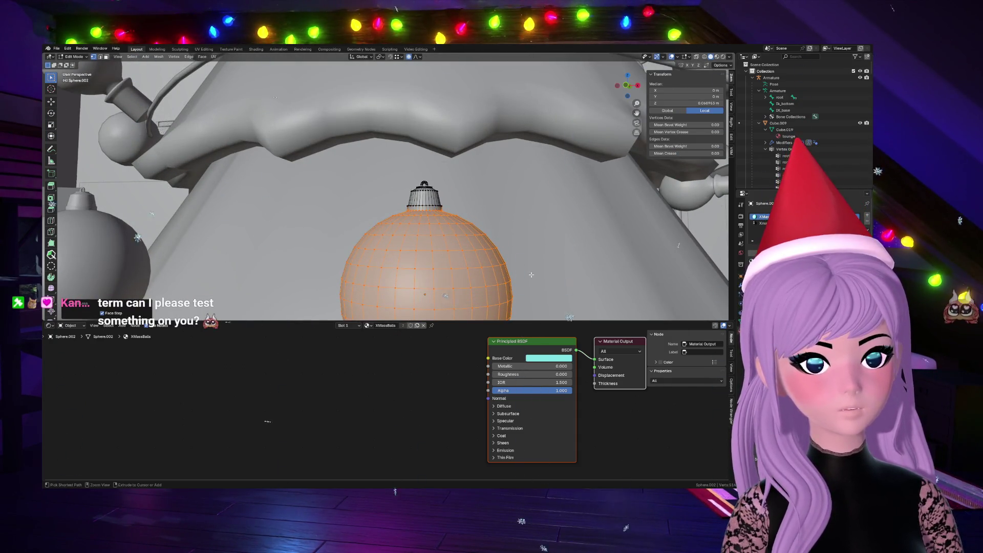
scroll(532, 274, "up", 3)
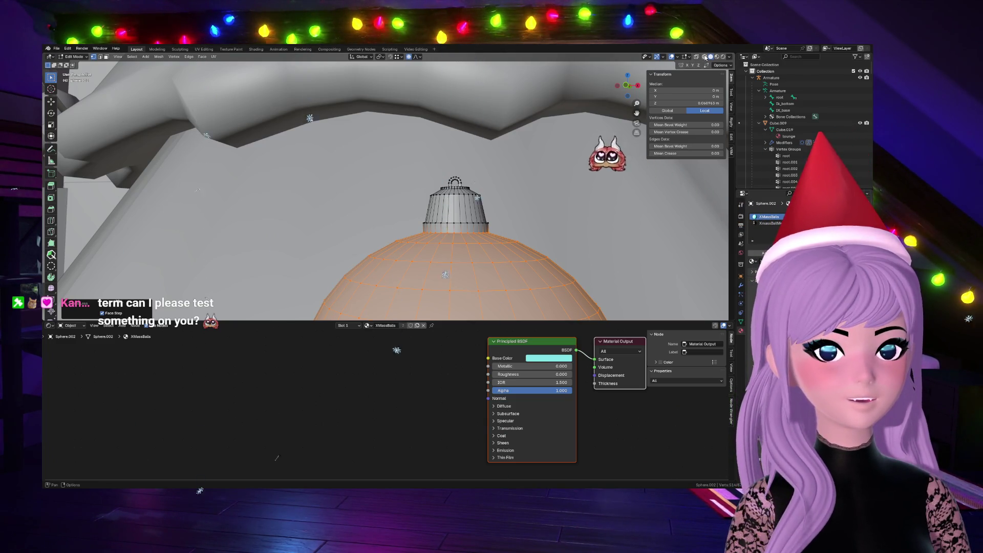
key("shift+z")
Step: Orbit upward around the ornament in see-through wireframe
mouse_move(444, 271)
middle_mouse_down()
mouse_move(473, 162)
mouse_move(502, 155)
middle_mouse_up()
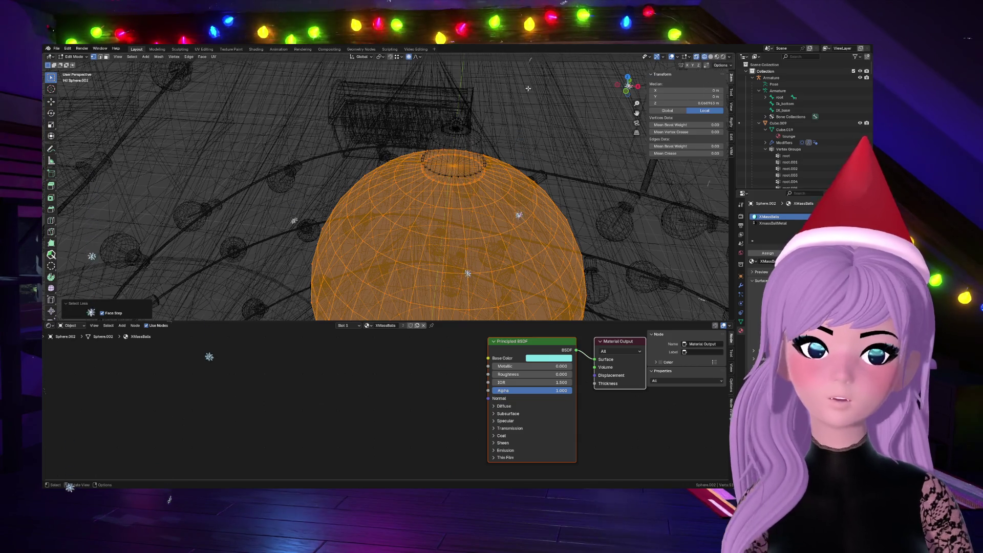
Step: Separate the ball geometry into its own object Sphere.003 and open it for mesh editing
mouse_move(628, 86)
left_mouse_down()
mouse_move(645, 77)
mouse_move(636, 86)
left_mouse_up()
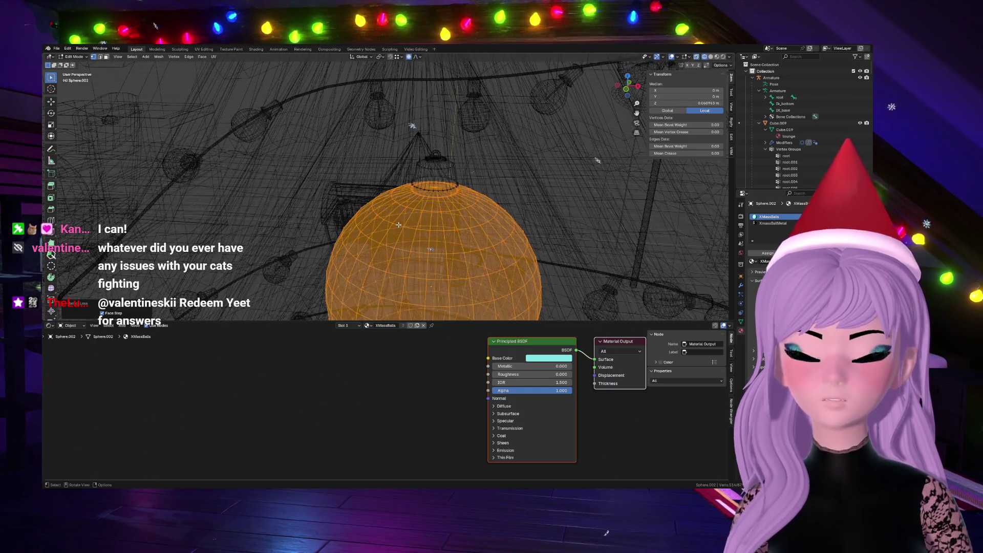
scroll(384, 188, "up", 2)
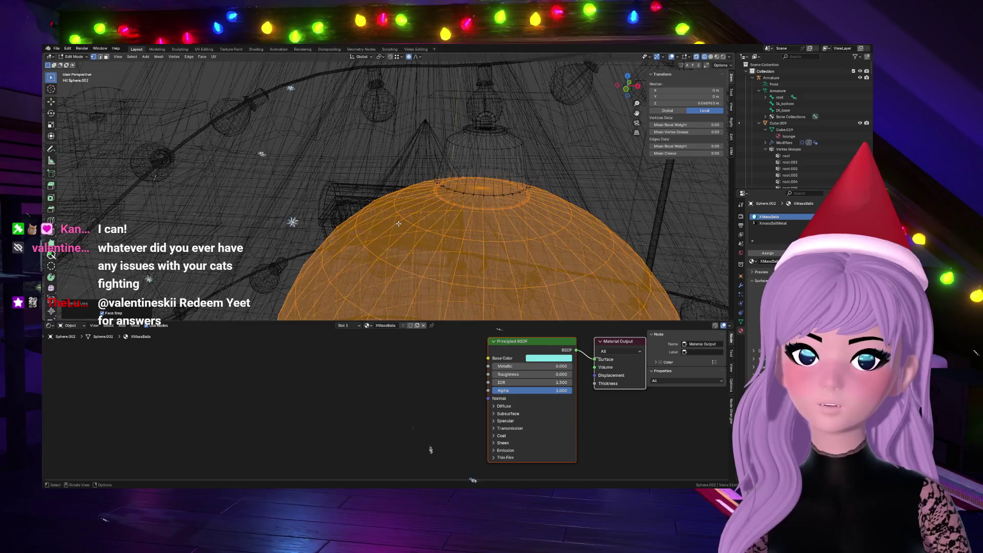
scroll(384, 188, "up", 1)
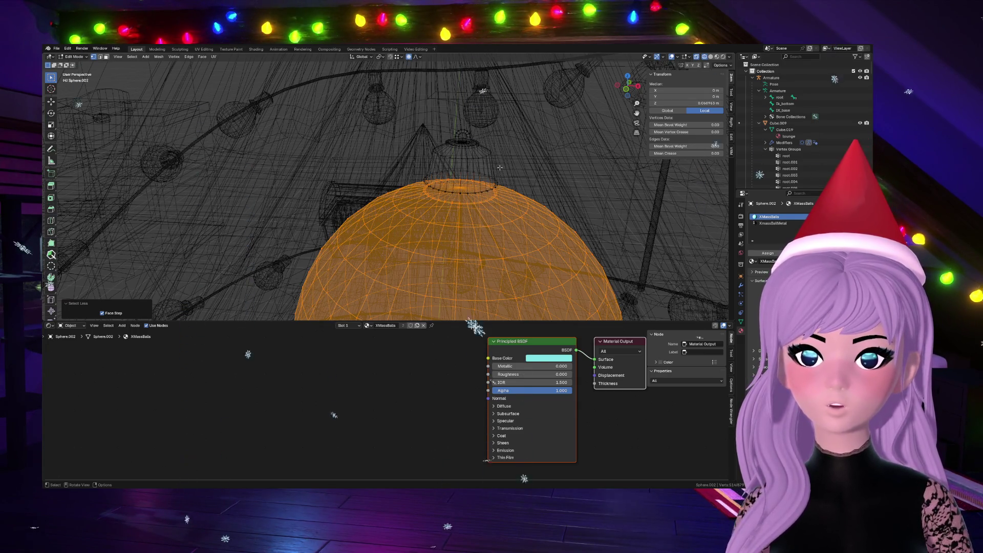
scroll(384, 192, "up", 2)
scroll(385, 192, "down", 2)
scroll(384, 192, "up", 3)
scroll(463, 190, "up", 2)
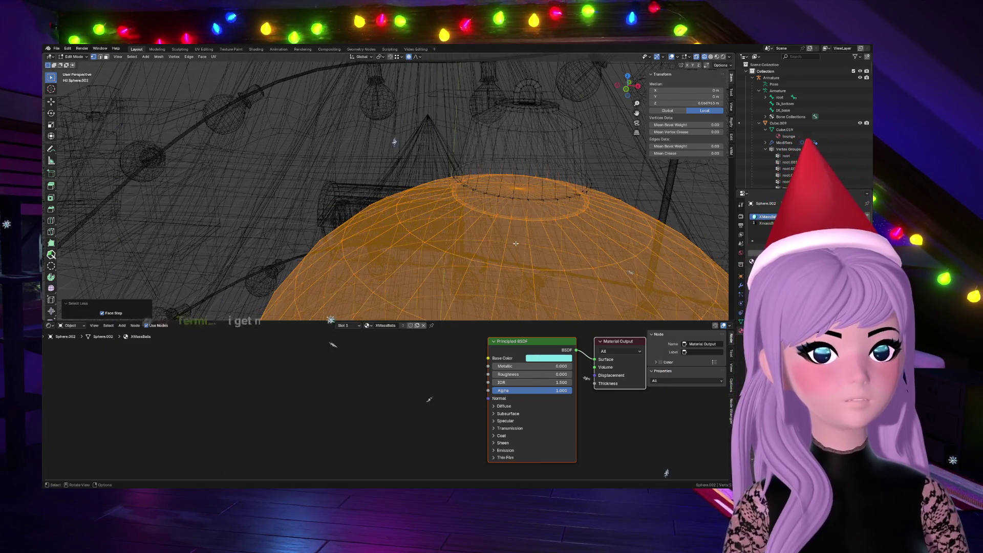
middle_click_drag(509, 201, 512, 247)
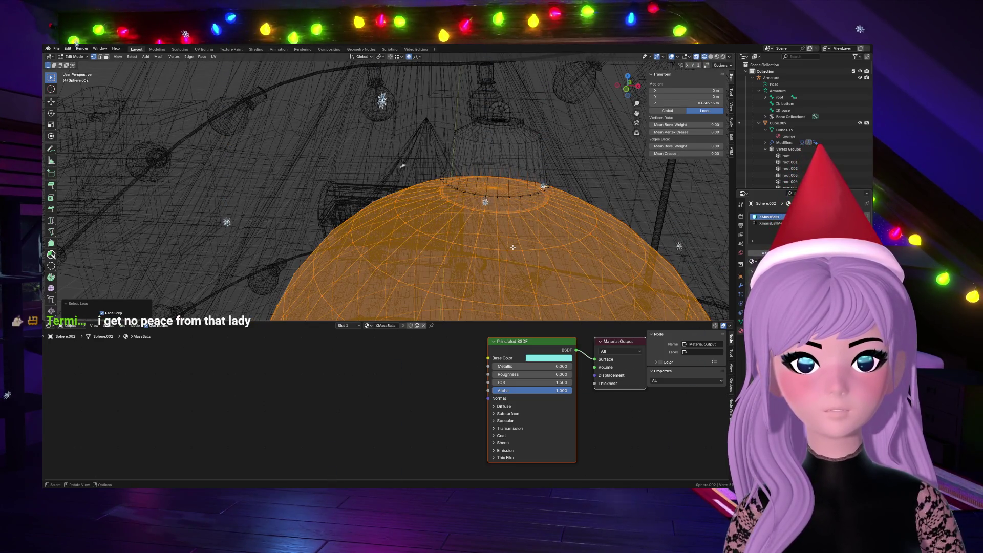
middle_click_drag(530, 196, 488, 254)
left_click(516, 208)
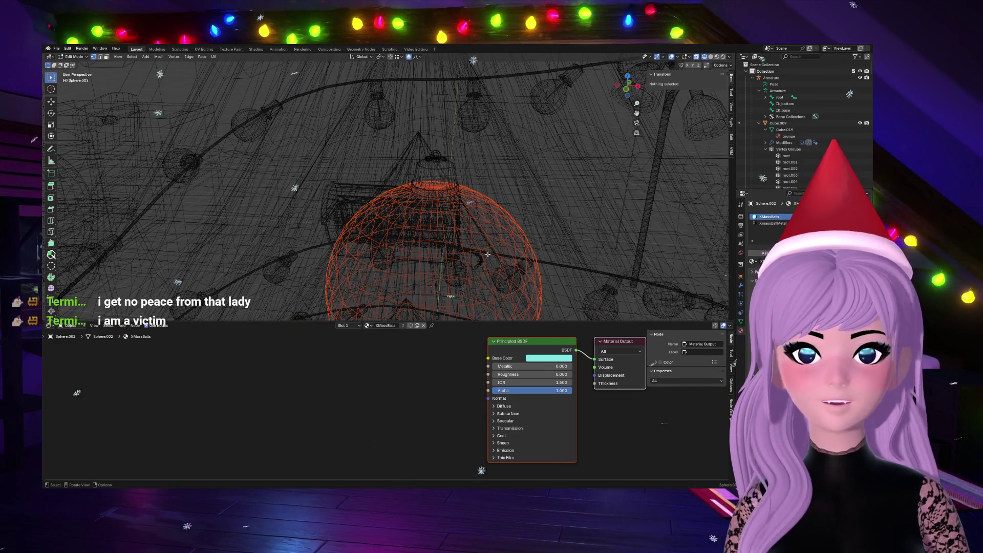
key("Tab")
left_click(497, 246)
key("Tab")
scroll(496, 246, "up", 3)
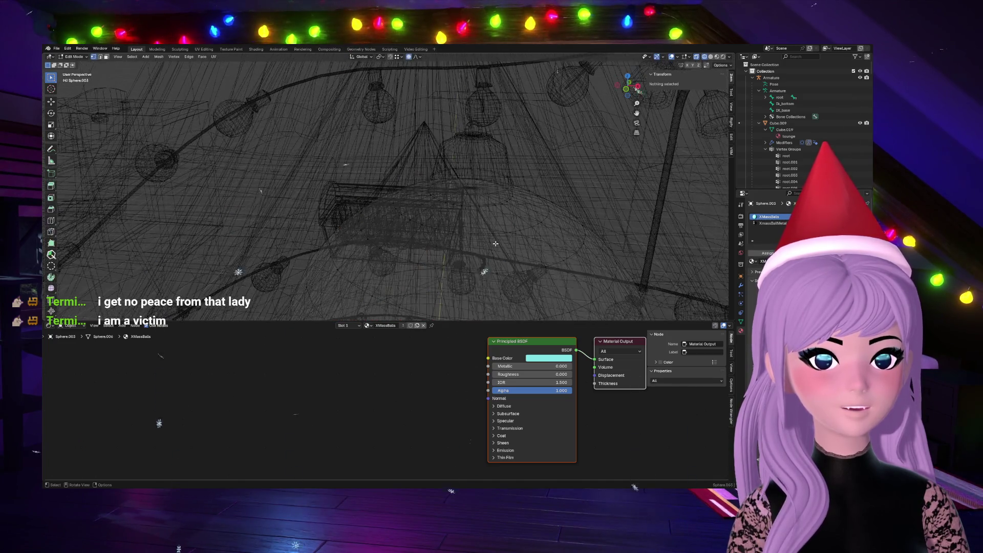
Step: Select an edge loop on the ball and back out of the delete options without removing it
left_click(501, 214, "alt")
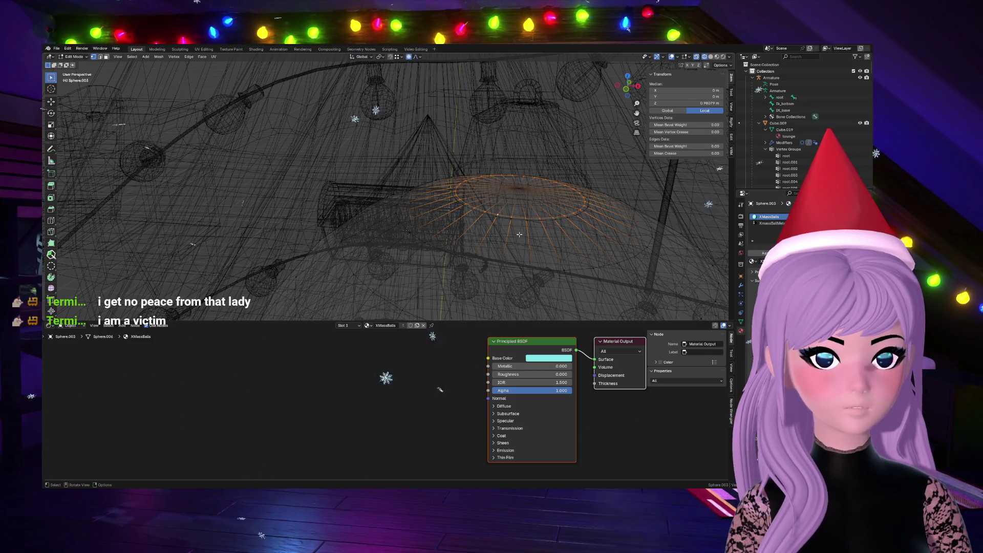
key("x")
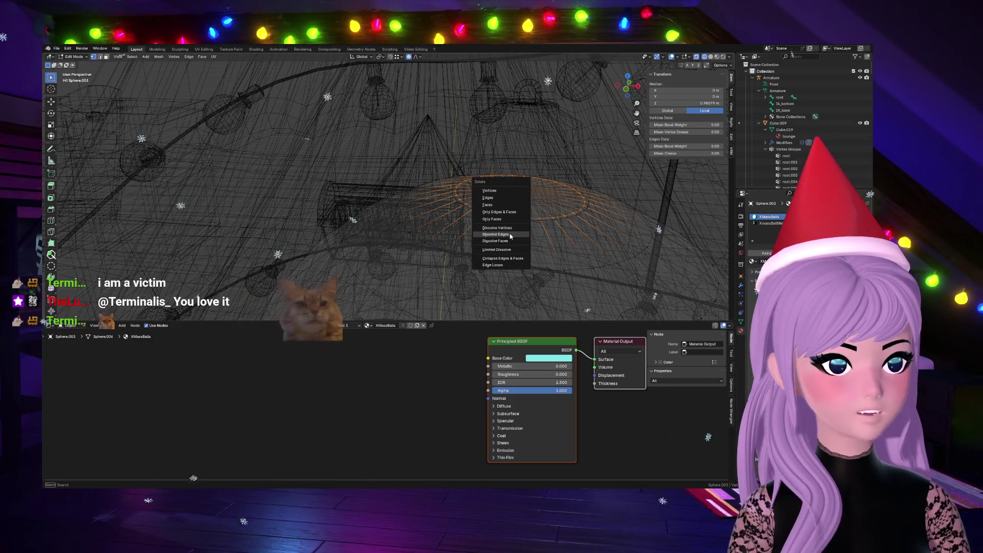
left_click(510, 236)
key("x")
left_click(509, 235)
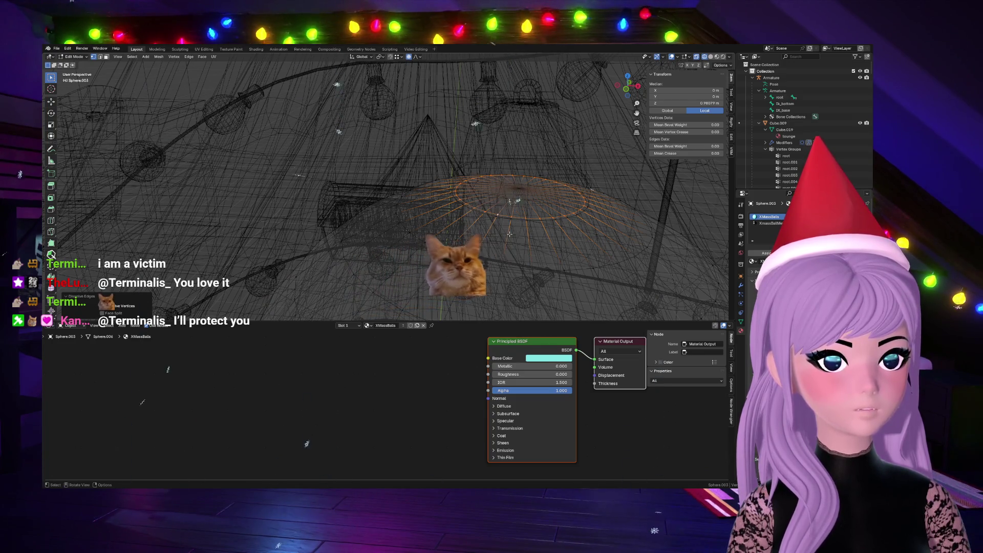
key("x")
left_click(511, 235)
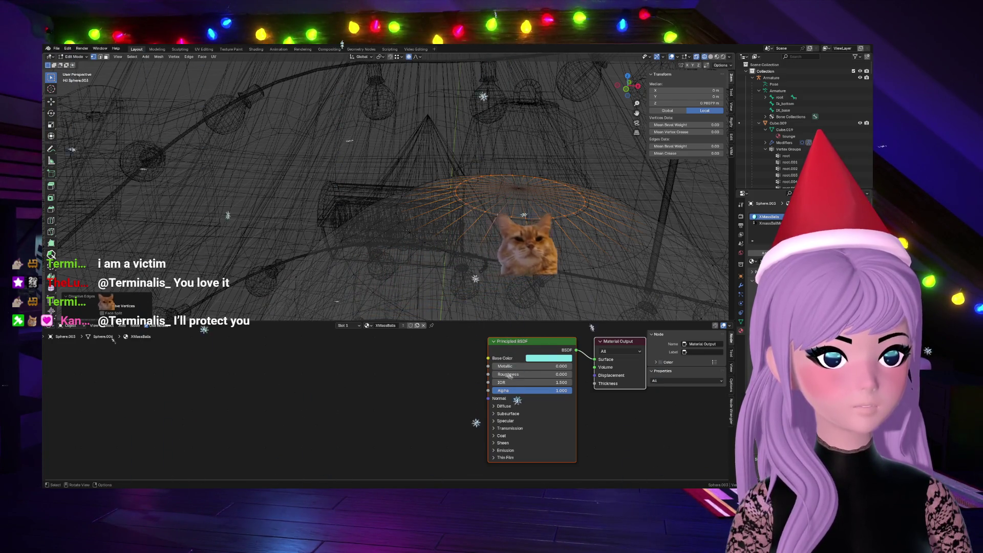
Step: Select the whole ball mesh and merge its vertices by distance
key("a")
left_click(513, 221)
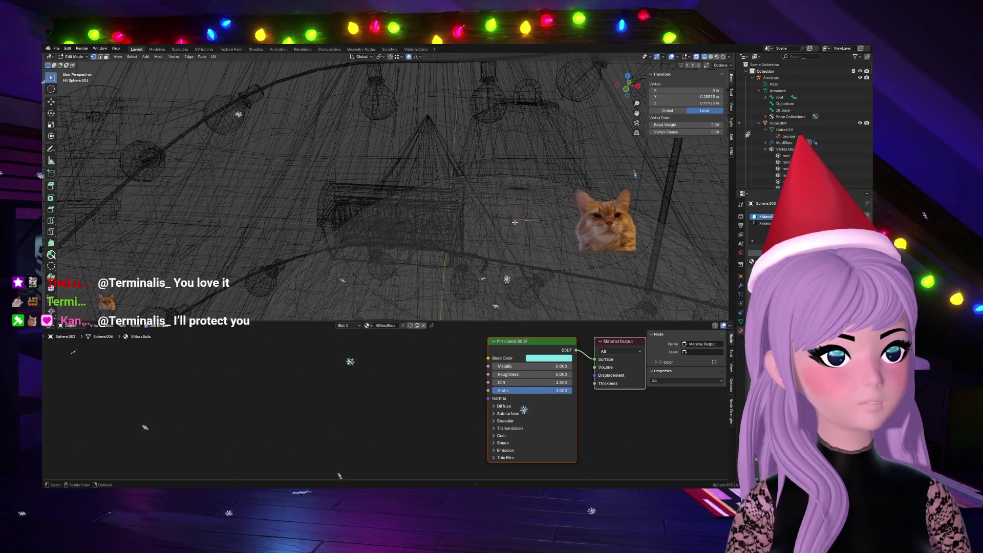
key("a")
key("m")
left_click(511, 221)
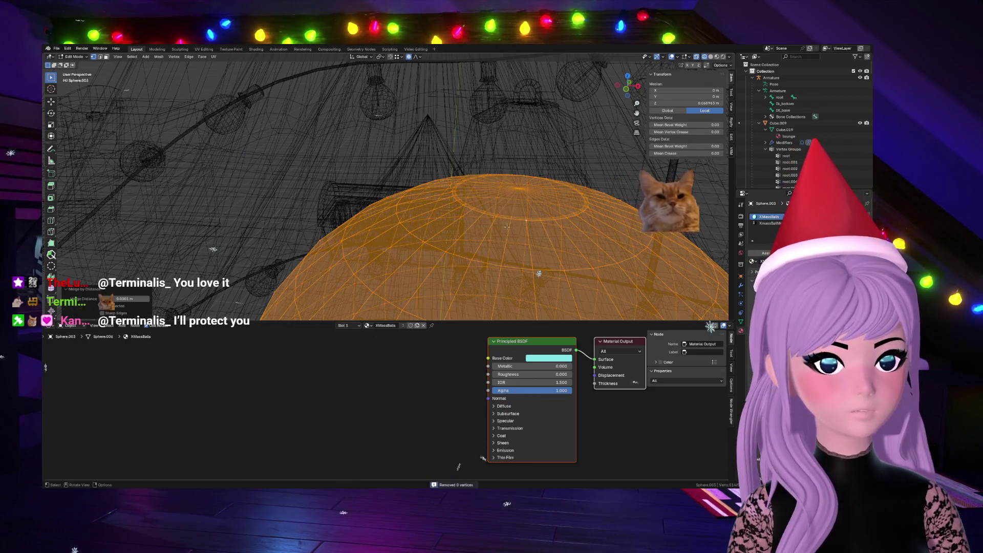
Step: Raise the merge distance to weld 22 duplicate vertices and rerun merge by distance, inspecting the ball
left_click_drag(115, 299, 147, 302)
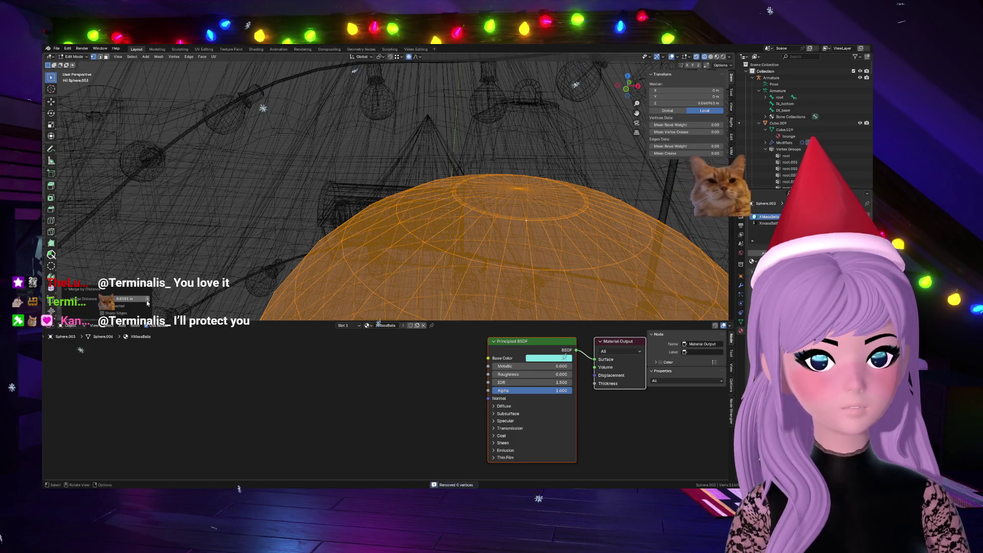
scroll(403, 198, "down", 3)
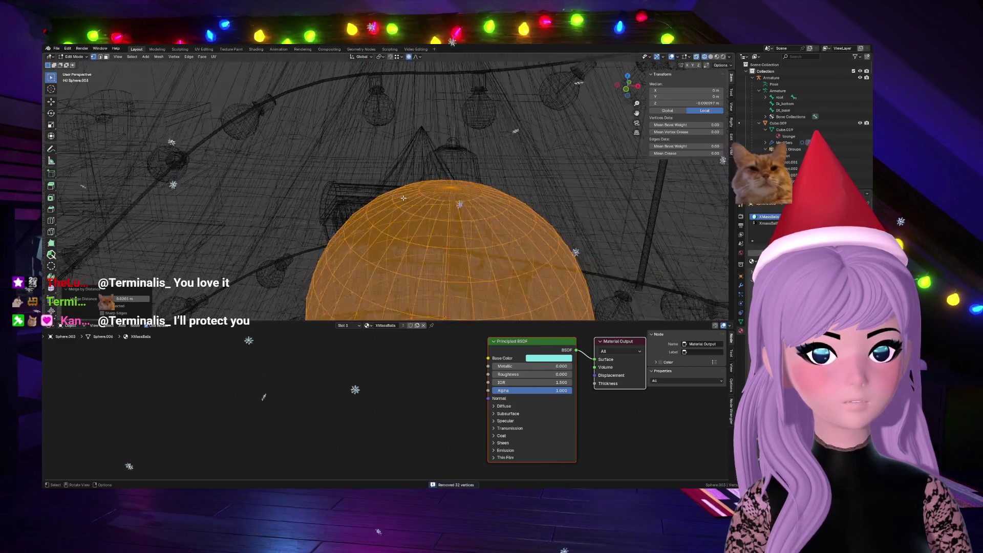
scroll(403, 198, "down", 2)
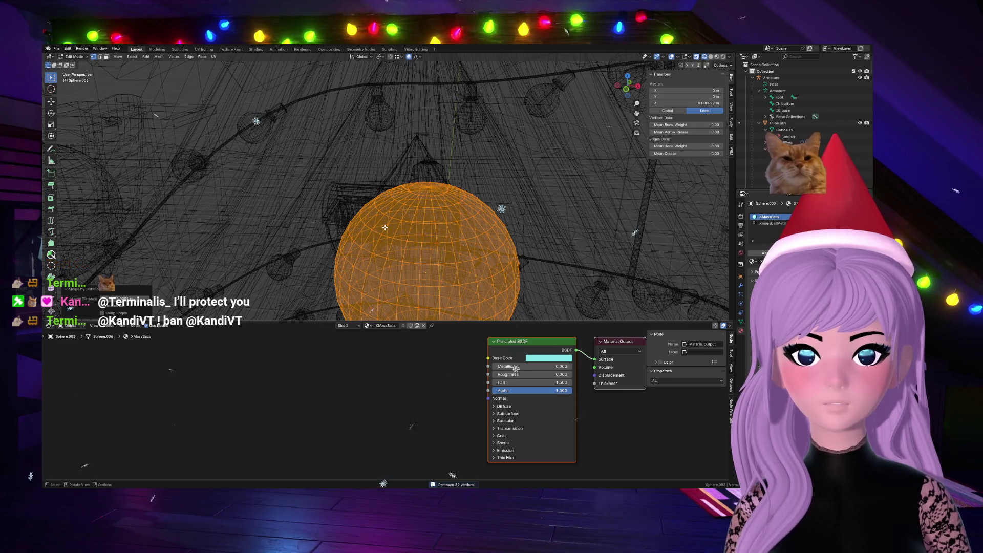
scroll(385, 228, "up", 2)
scroll(382, 230, "up", 2)
scroll(381, 234, "down", 1)
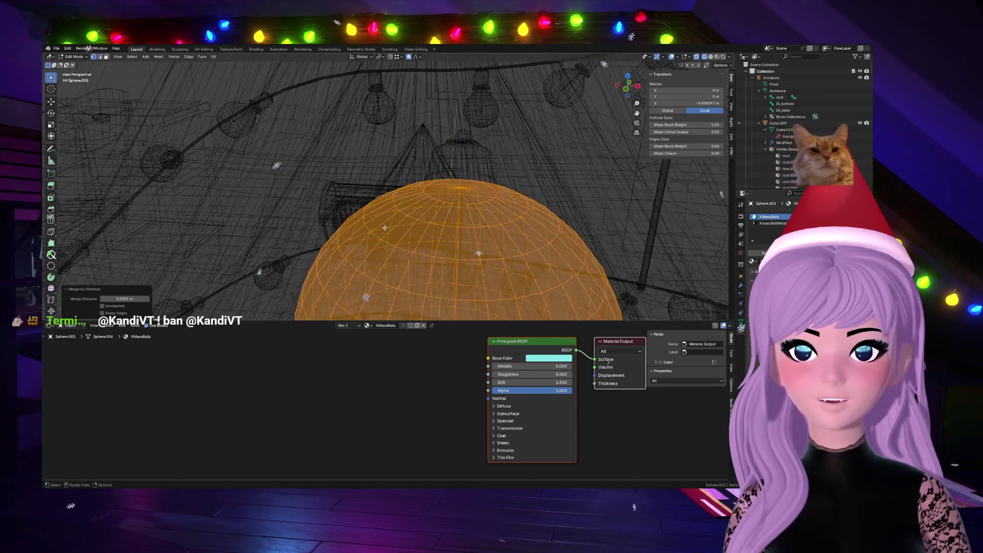
scroll(379, 237, "down", 1)
scroll(379, 238, "down", 2)
mouse_move(379, 237)
middle_mouse_down()
mouse_move(335, 277)
mouse_move(435, 215)
middle_mouse_up()
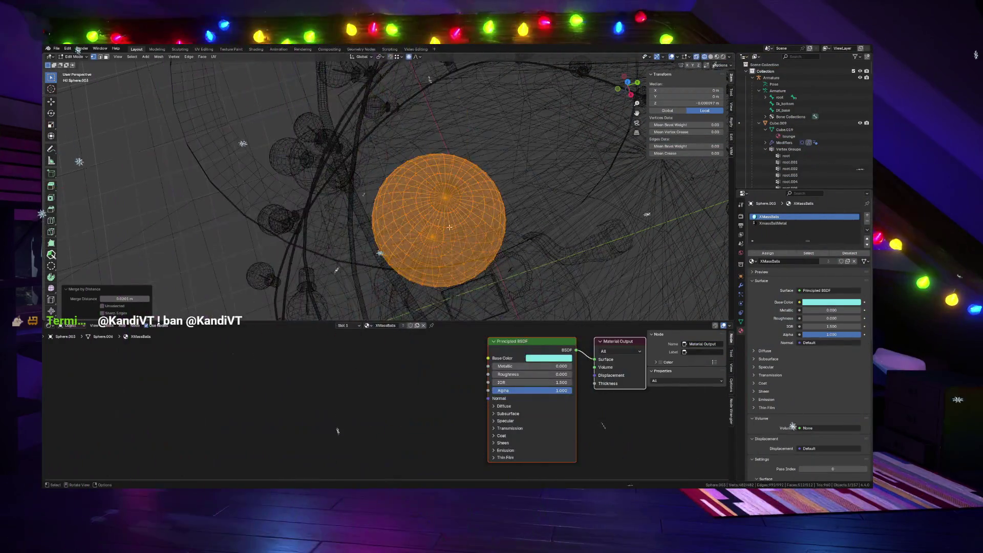
scroll(436, 216, "up", 4)
scroll(442, 217, "down", 2)
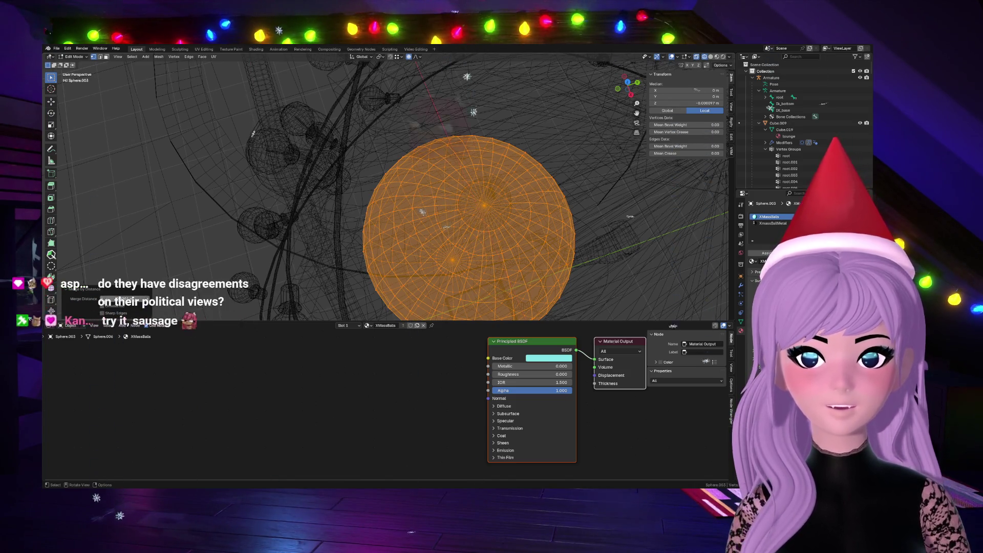
key("m")
key("b")
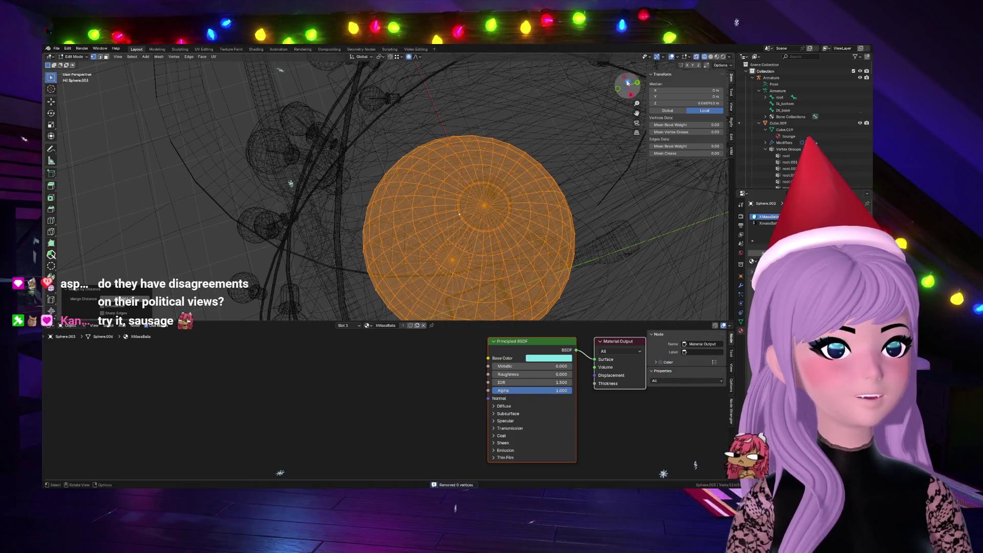
middle_click_drag(537, 207, 544, 245)
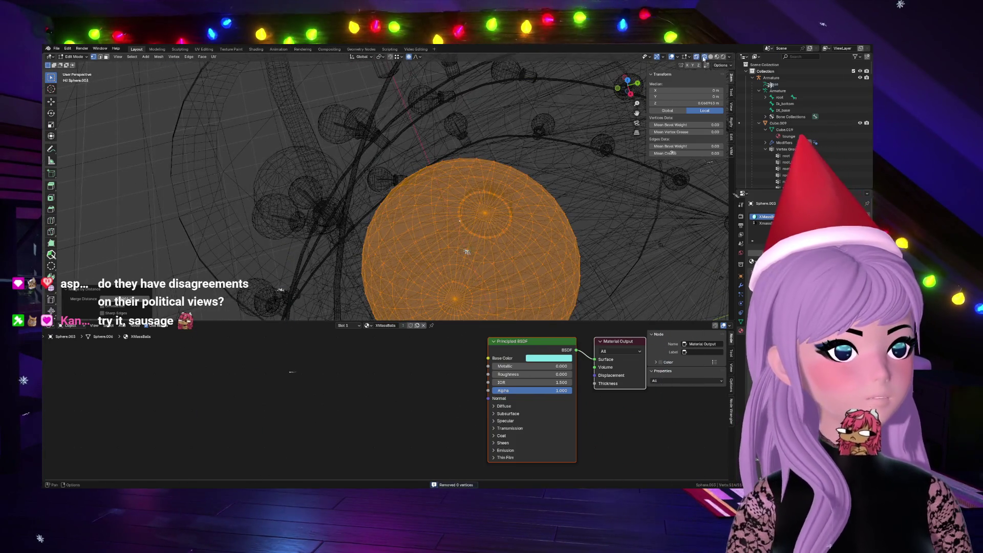
scroll(556, 260, "up", 3)
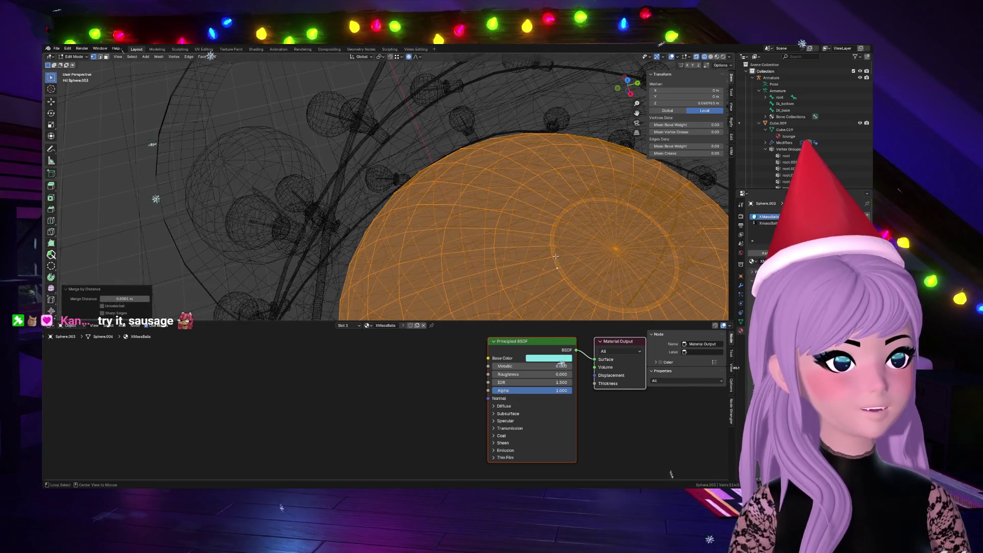
Step: Probe edge and loop selections on the ball, then return to solid shading
left_click(555, 257)
left_click(554, 248)
left_click(565, 271, "alt")
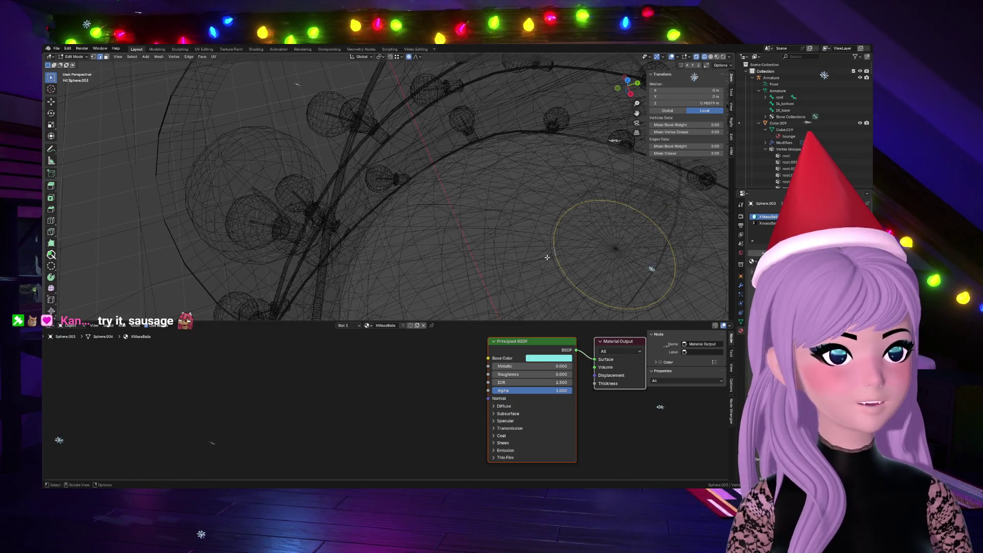
left_click(553, 257)
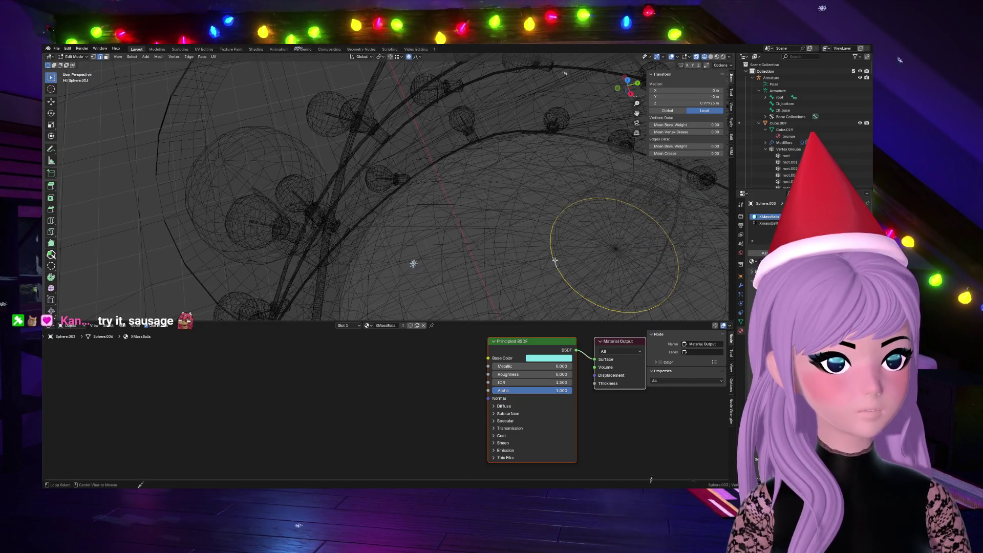
key("shift+z")
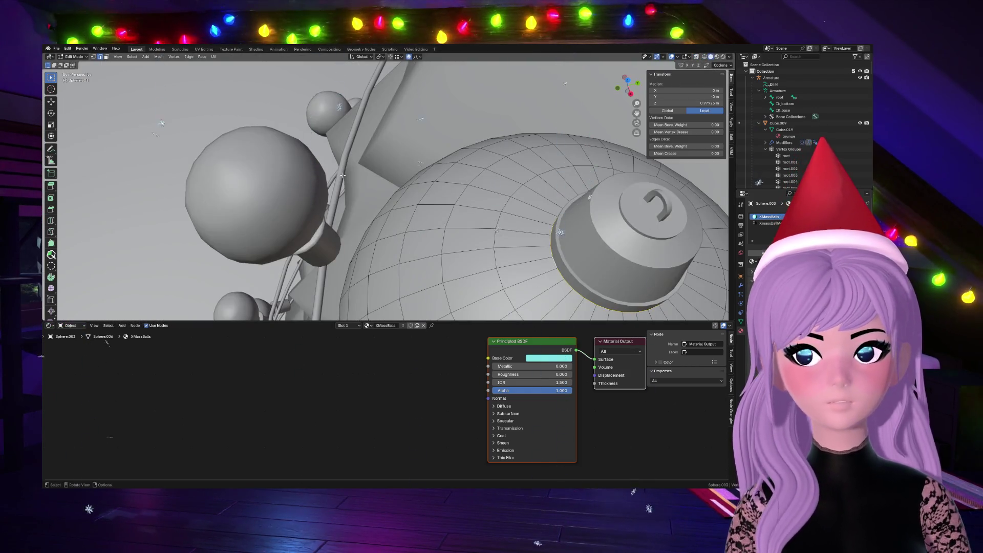
Step: Hide the ornament cap and bring the bauble sphere into mesh editing
key("Tab")
left_click(587, 250)
key("h")
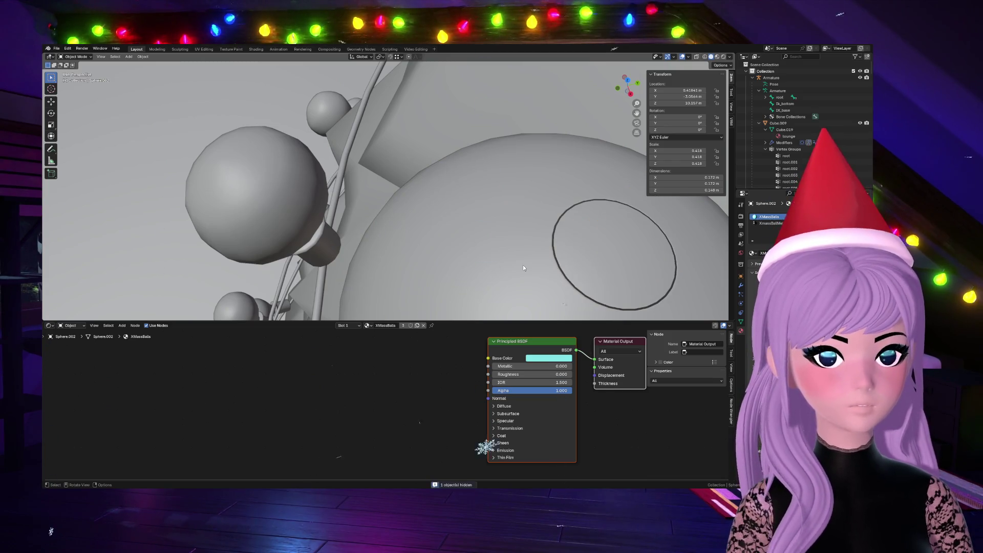
left_click(526, 267)
key("Tab")
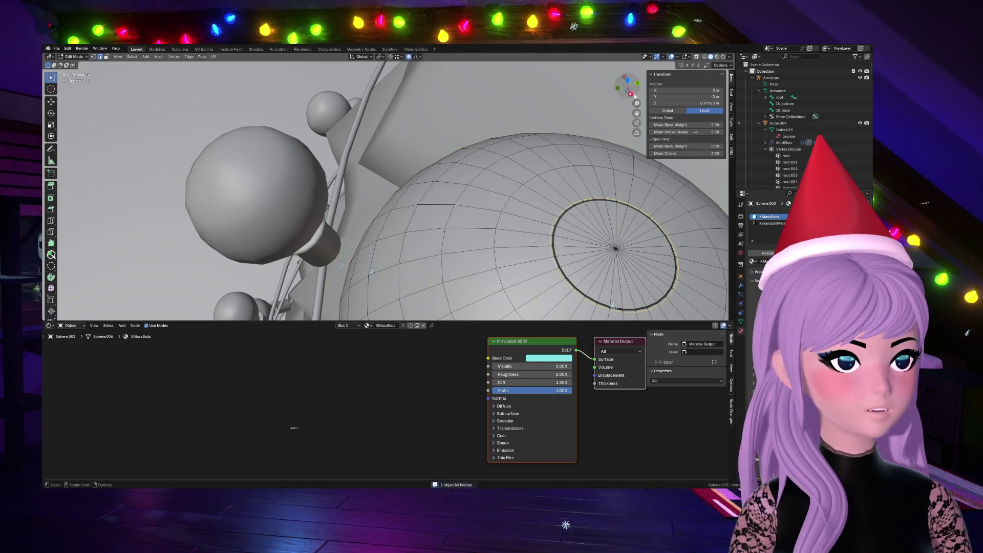
Step: Close in on the top ring and select an edge loop along the dark strip
middle_click_drag(574, 172, 470, 259)
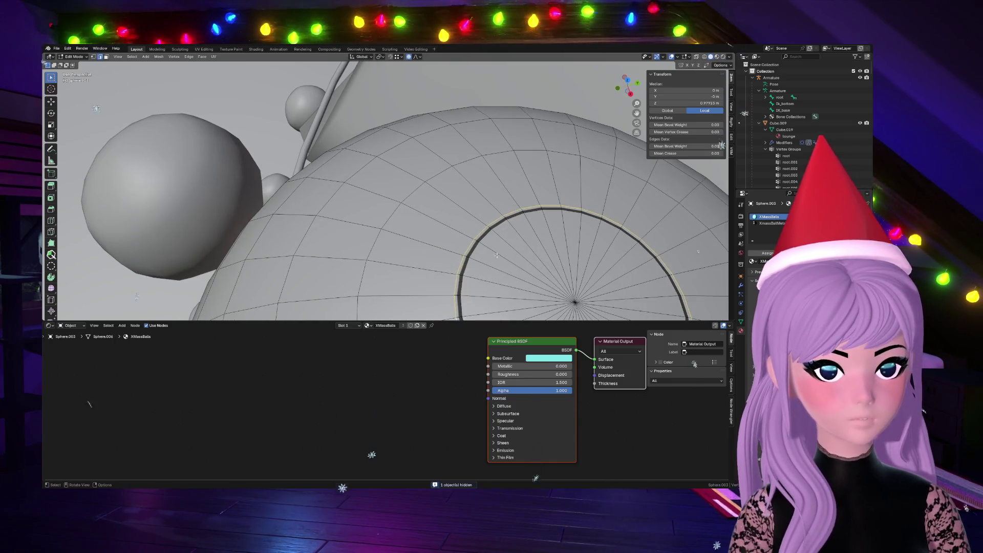
left_click(466, 263, "alt")
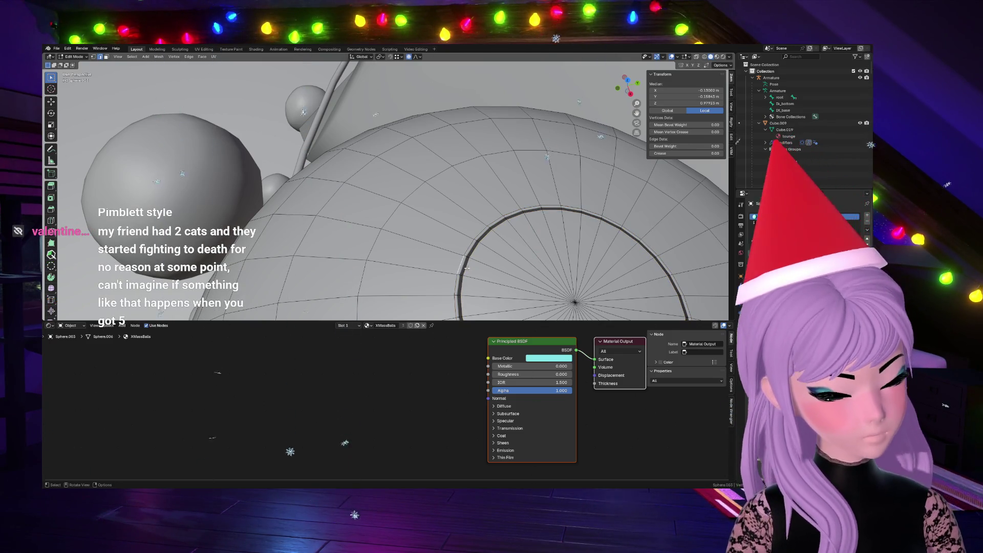
scroll(464, 267, "up", 8)
middle_click_drag(407, 216, 491, 246)
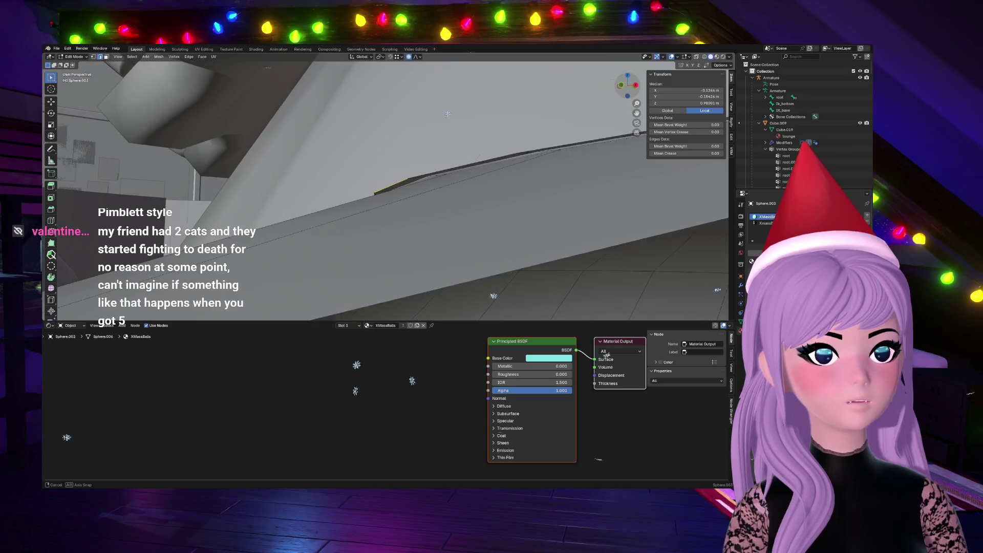
mouse_move(493, 246)
middle_mouse_down()
mouse_move(382, 144)
mouse_move(461, 177)
middle_mouse_up()
Step: Scale the ring loop slightly smaller, then delete the strip loop's vertices
key("s")
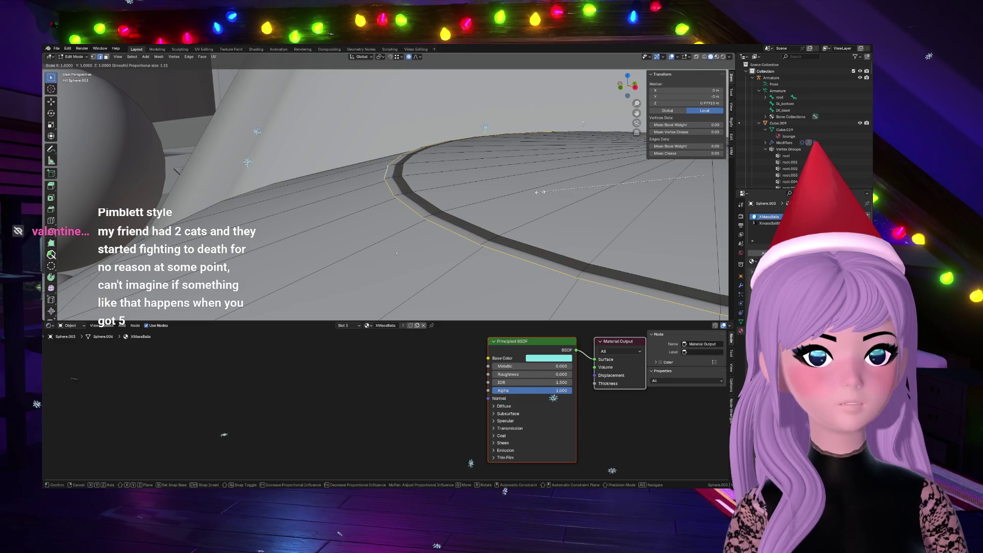
left_click(547, 191)
mouse_move(546, 192)
middle_mouse_down()
mouse_move(583, 472)
mouse_move(345, 470)
middle_mouse_up()
left_click(416, 182, "alt")
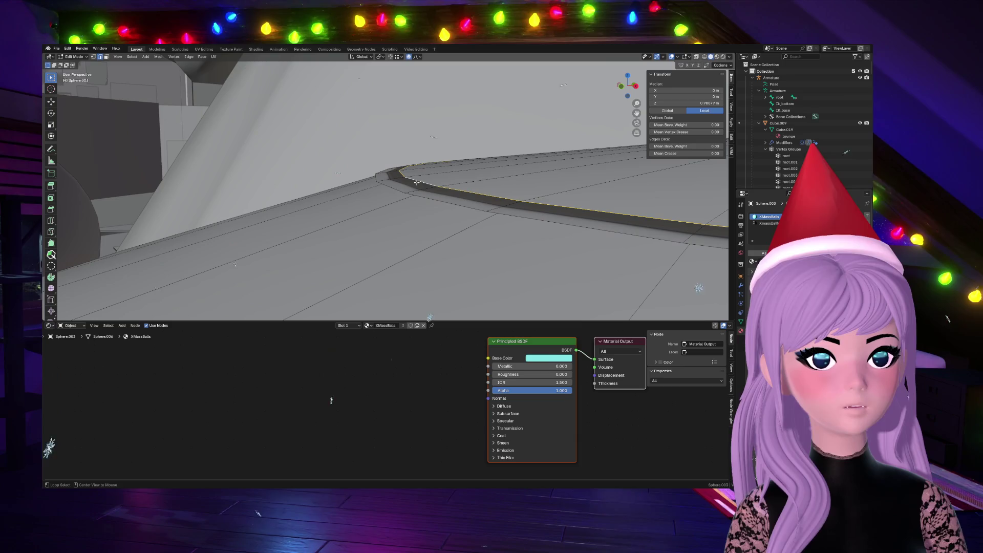
key("x")
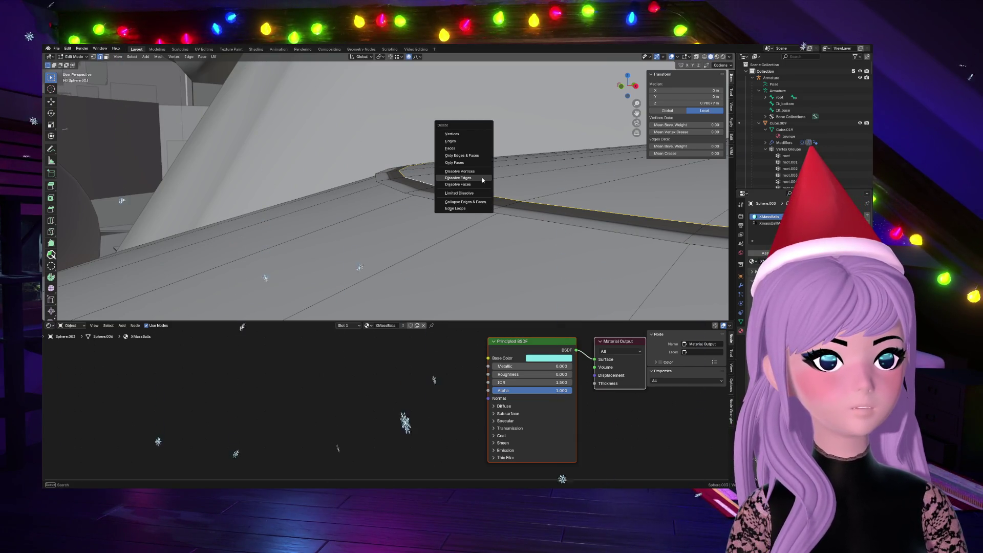
left_click(467, 132)
Step: Fill the resulting hole with faces and dissolve the selected edges
mouse_move(468, 132)
middle_mouse_down()
mouse_move(487, 205)
mouse_move(494, 156)
middle_mouse_up()
left_click(538, 194, "alt")
key("f")
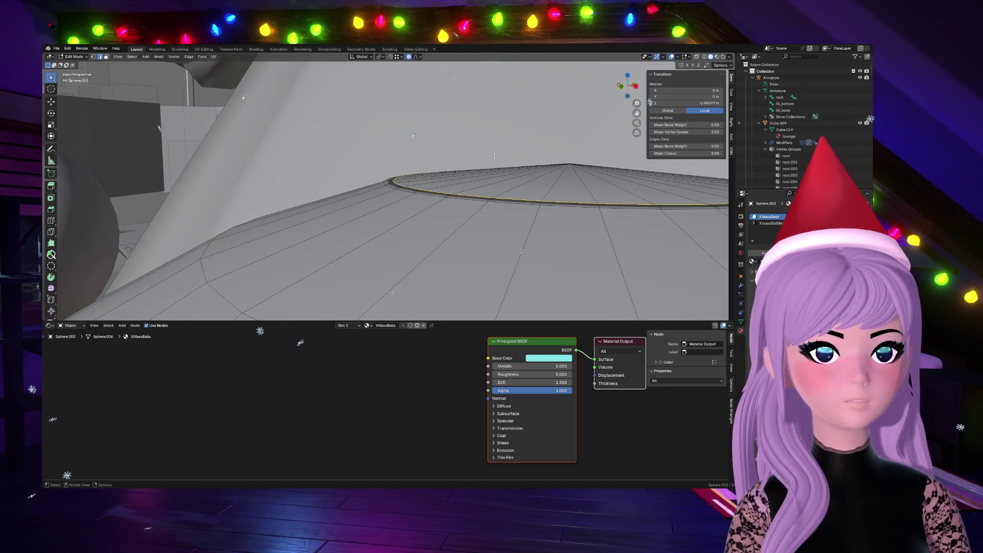
key("x")
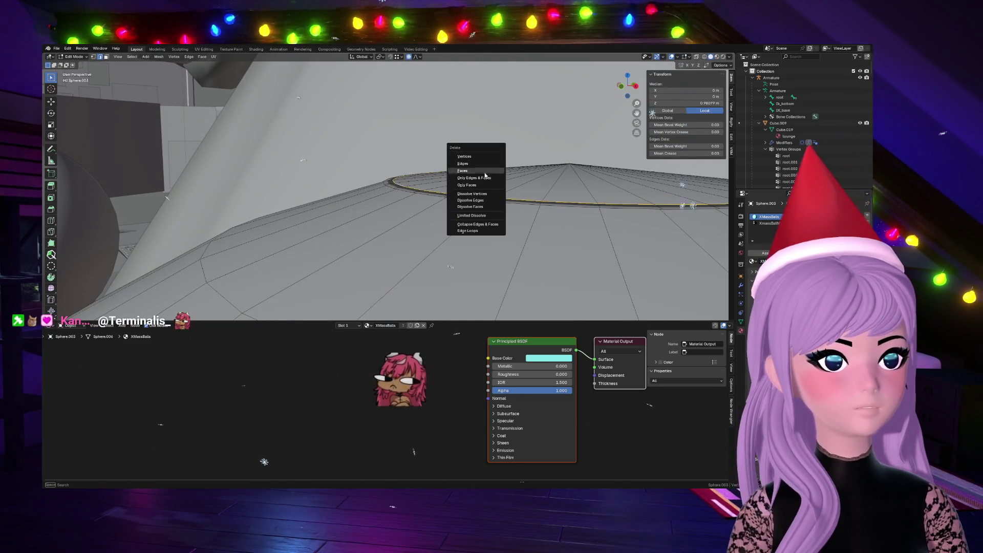
left_click(480, 200)
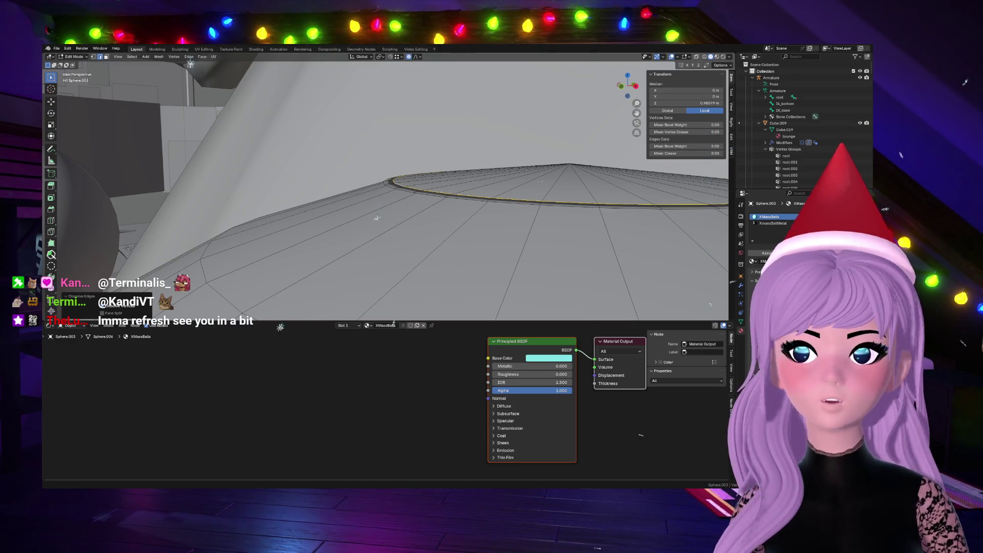
Step: Dissolve the ring's outer and remaining edge loops, leaving plain radial faces, and select the whole mesh
middle_click_drag(461, 231, 491, 191)
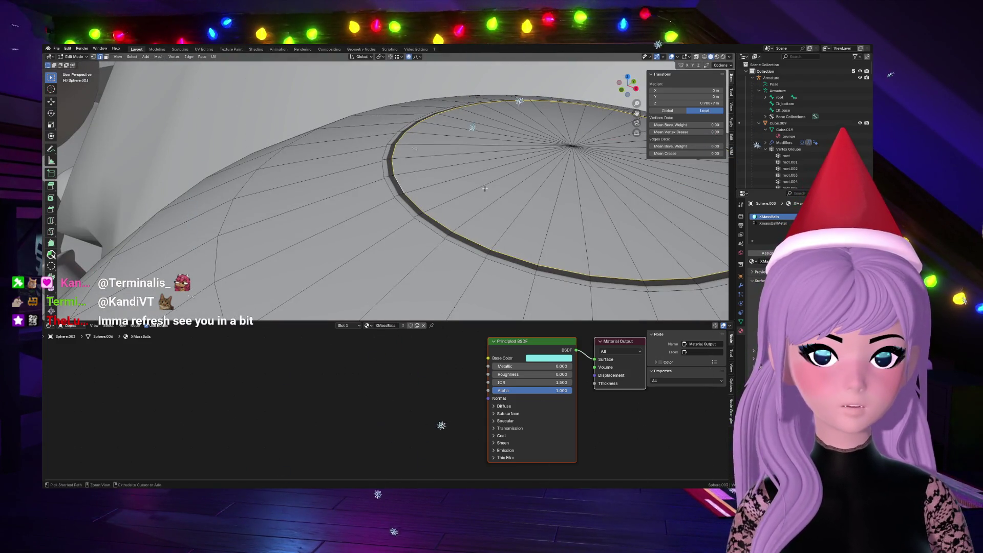
left_click(398, 198, "alt")
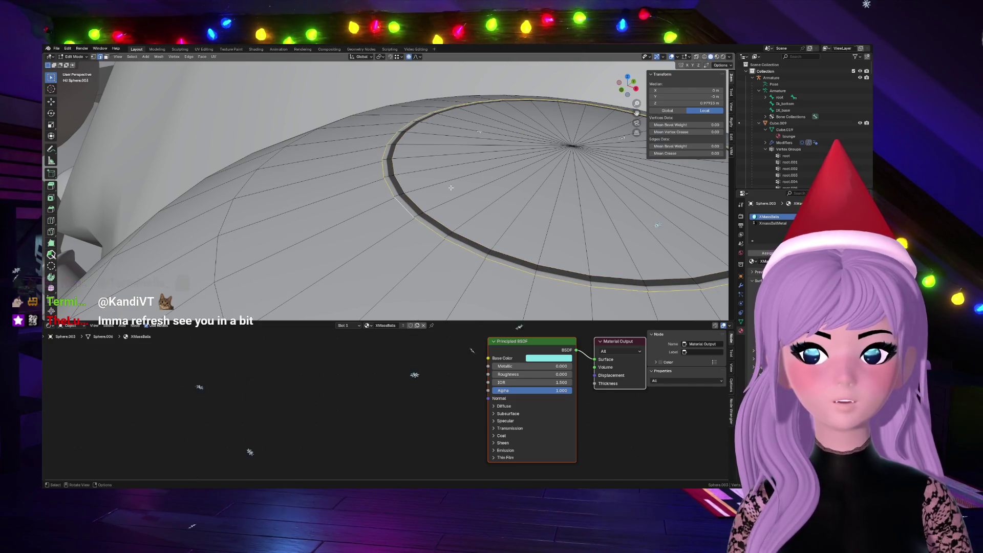
key("x")
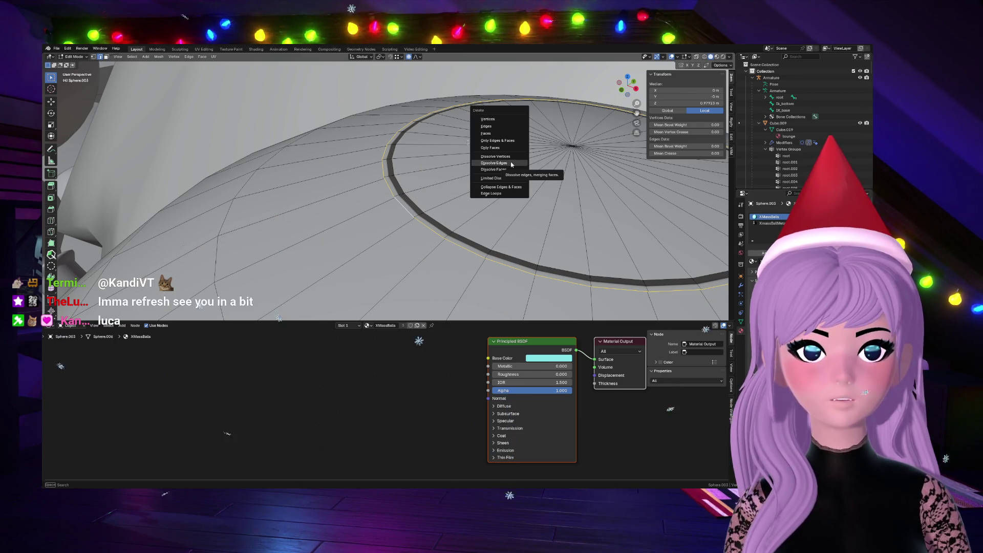
left_click(511, 163)
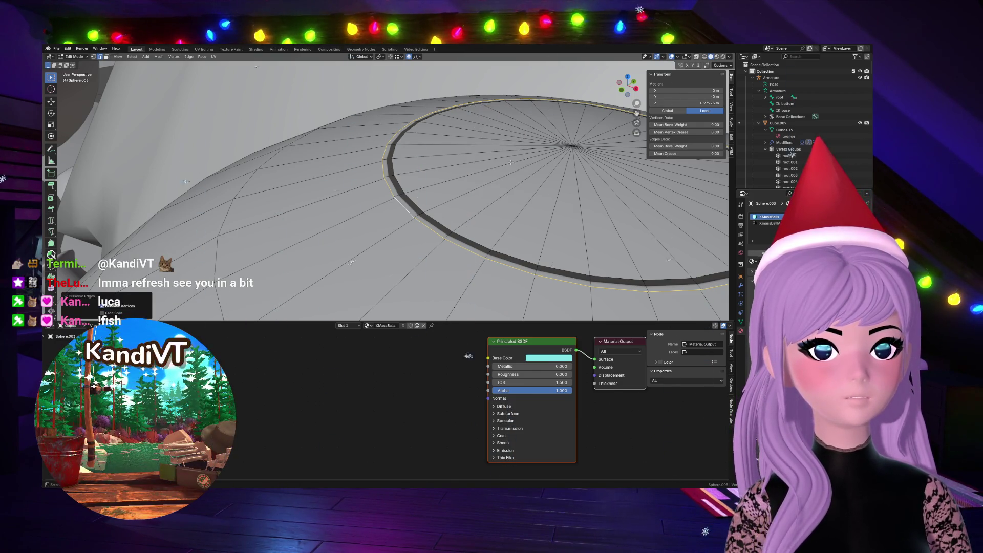
key("x")
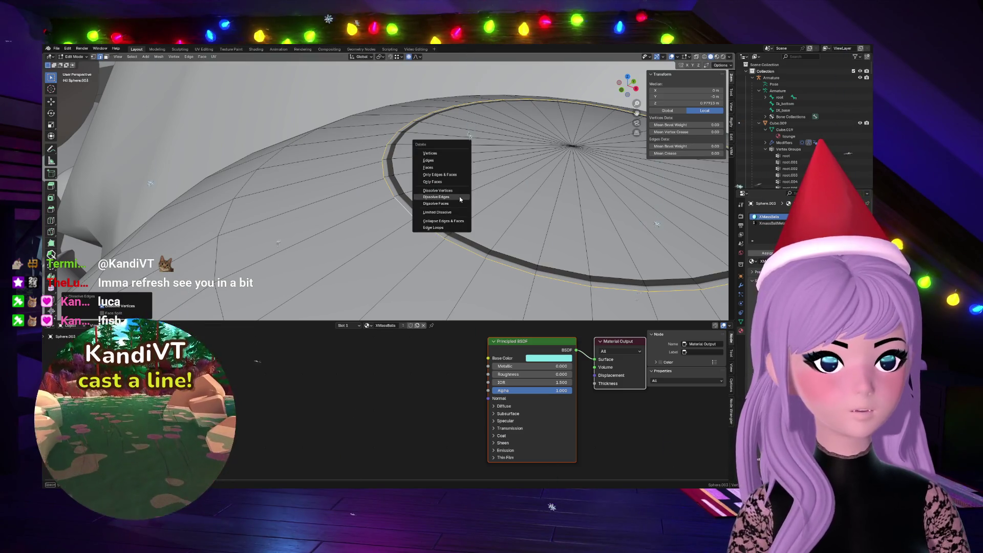
left_click(454, 173)
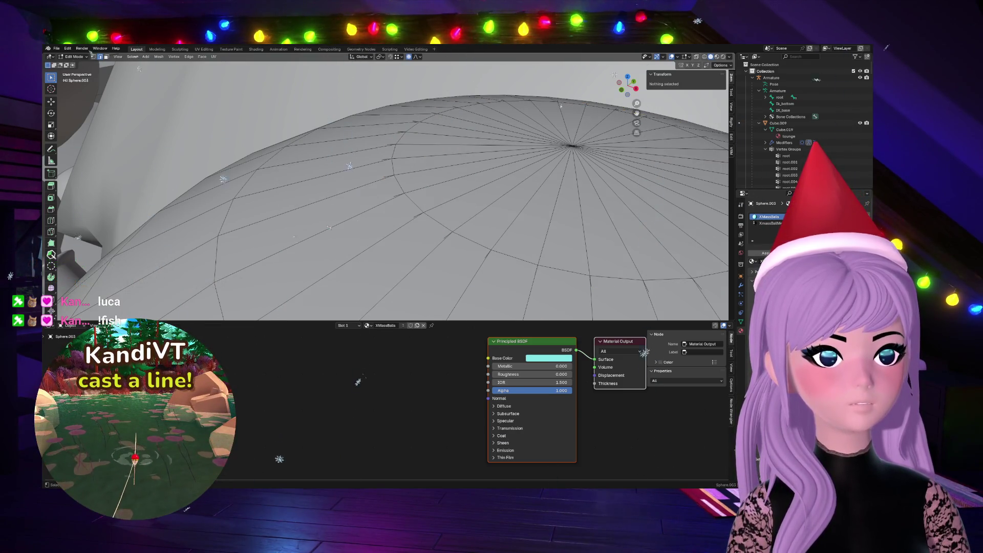
middle_click_drag(349, 219, 513, 197)
key("a")
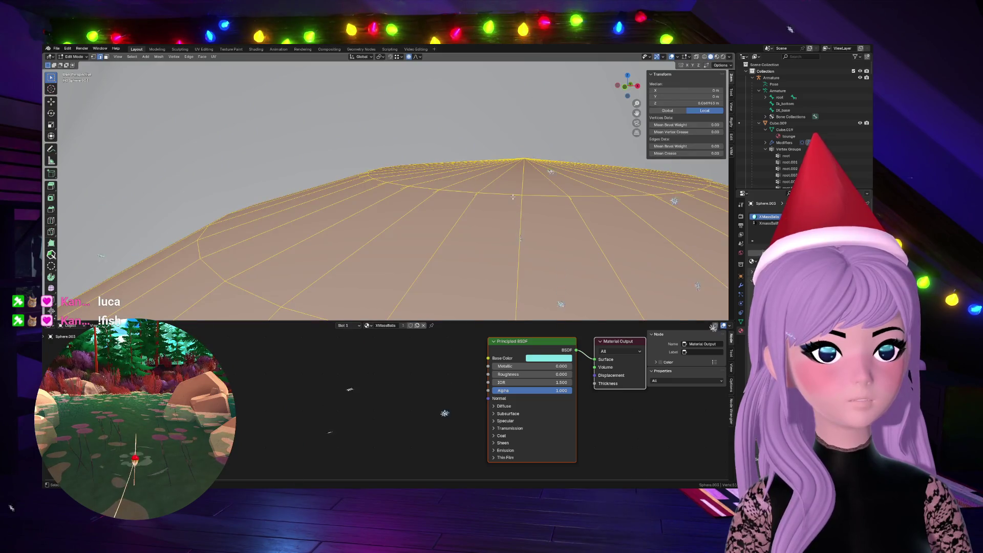
Step: Merge the whole mesh by distance at 0.0101 m
key("m")
left_click(512, 196)
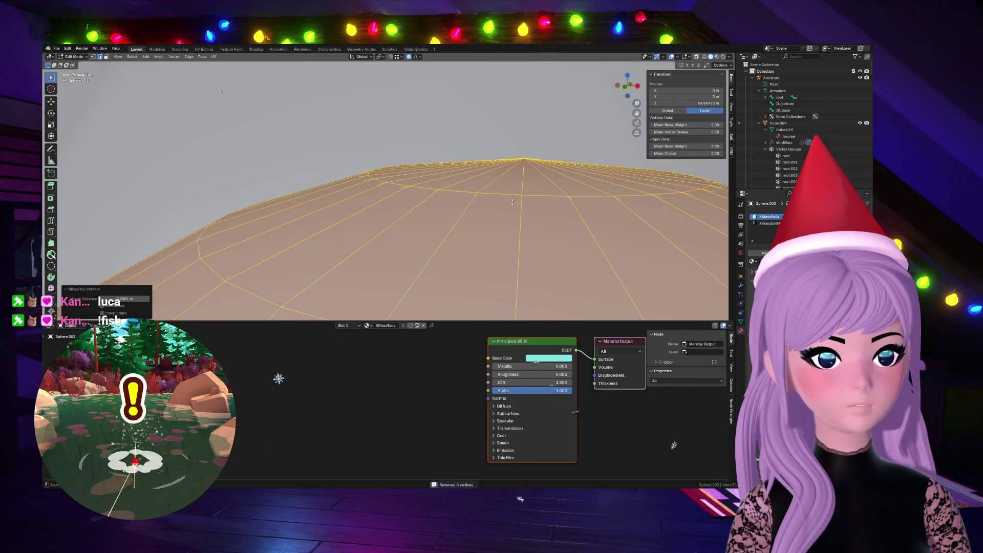
left_click_drag(148, 299, 184, 299)
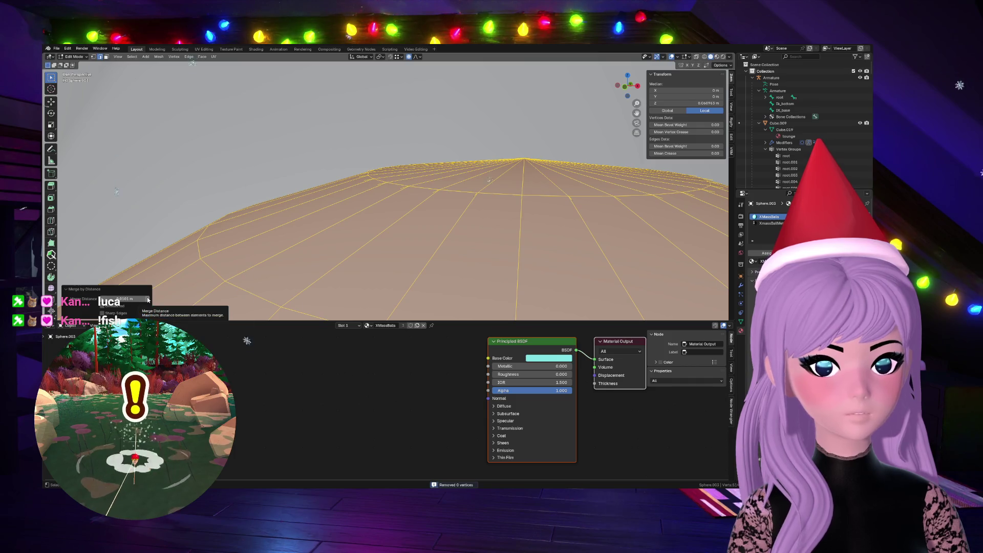
Step: Reselect everything and run Delete Loose, removing 22 stray vertices and 32 edges
key("alt+a")
key("a")
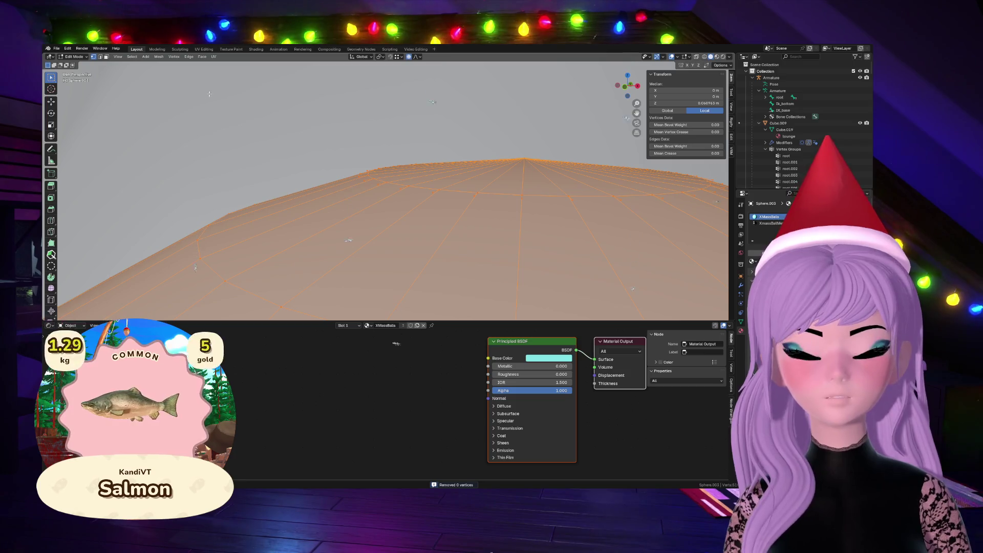
key("x")
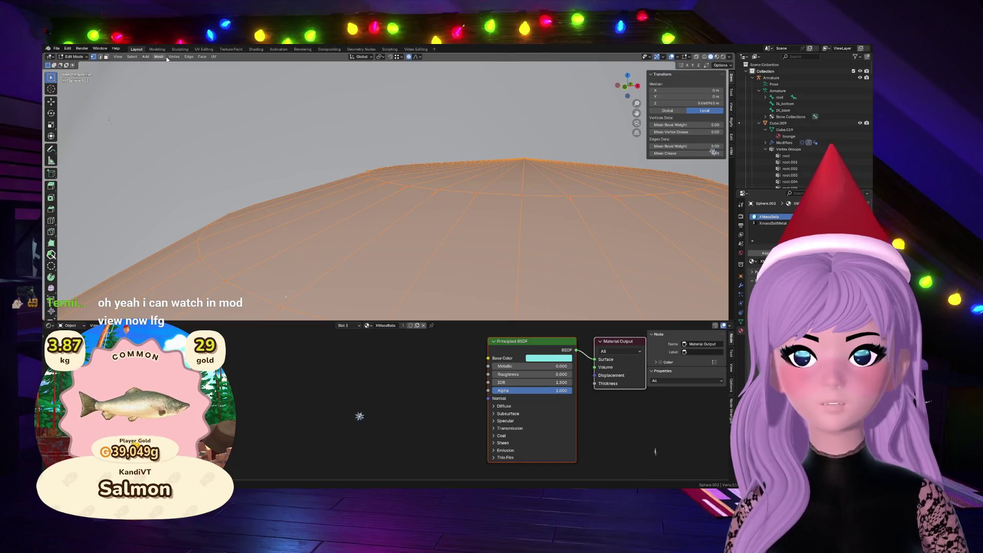
left_click(119, 56)
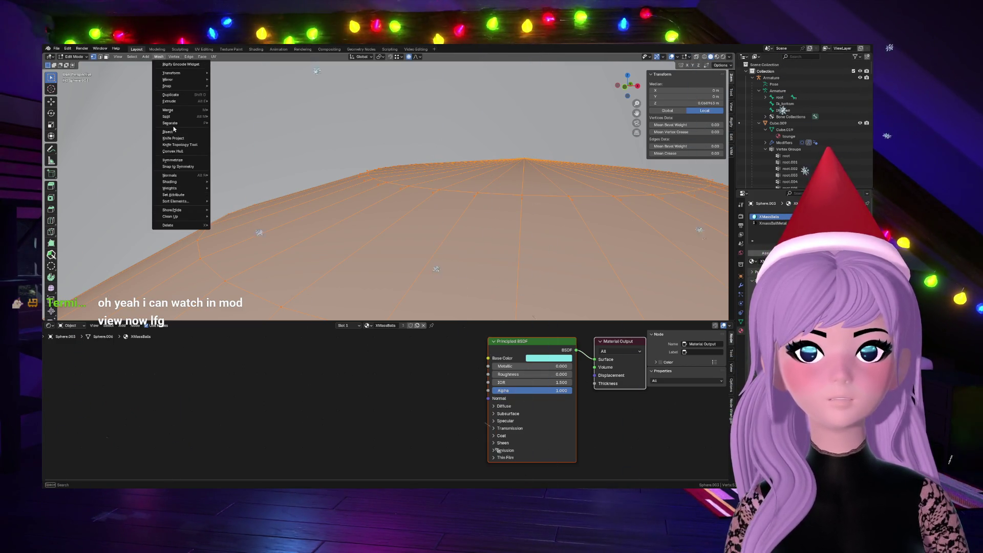
left_click(231, 217)
scroll(422, 182, "down", 2)
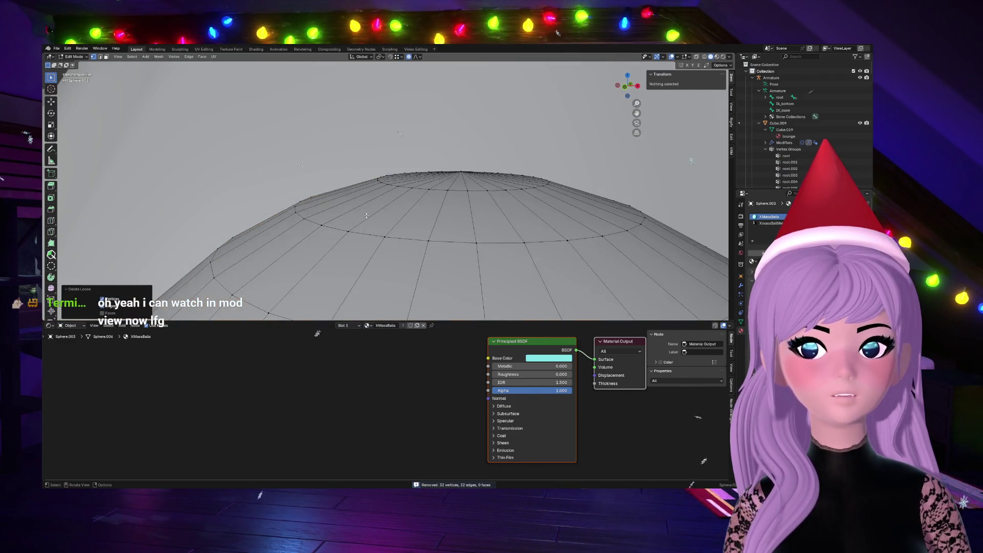
scroll(422, 182, "down", 2)
scroll(422, 182, "down", 3)
scroll(422, 183, "down", 3)
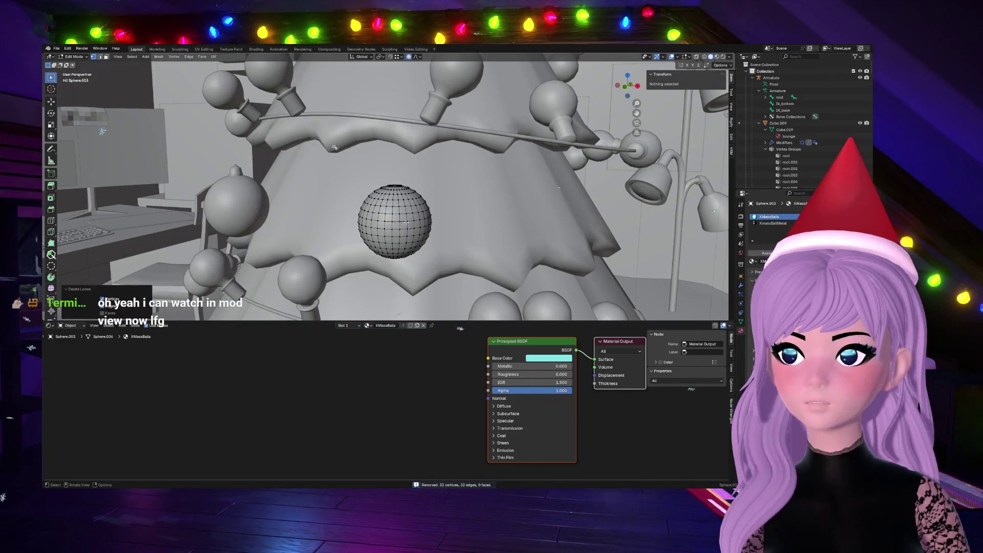
scroll(405, 211, "up", 3)
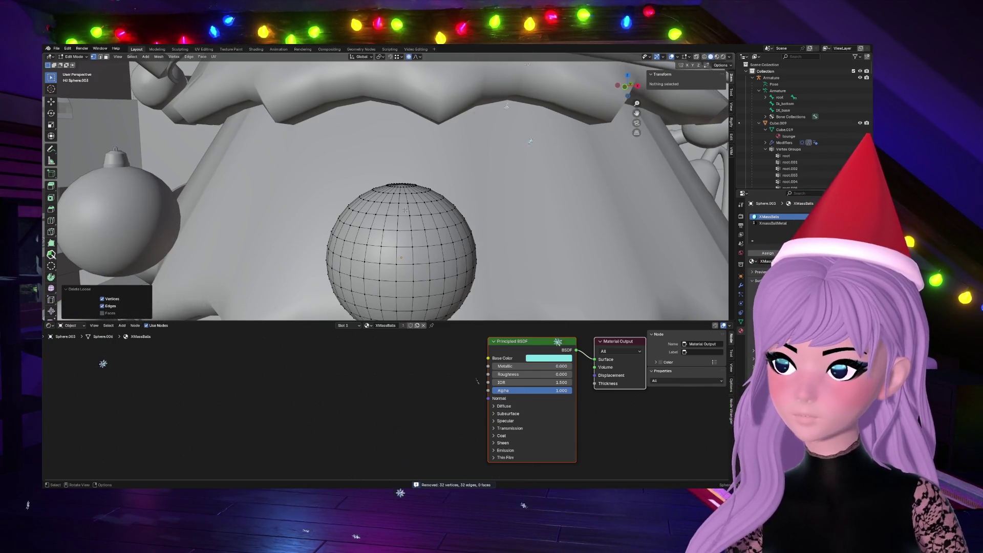
scroll(402, 207, "up", 2)
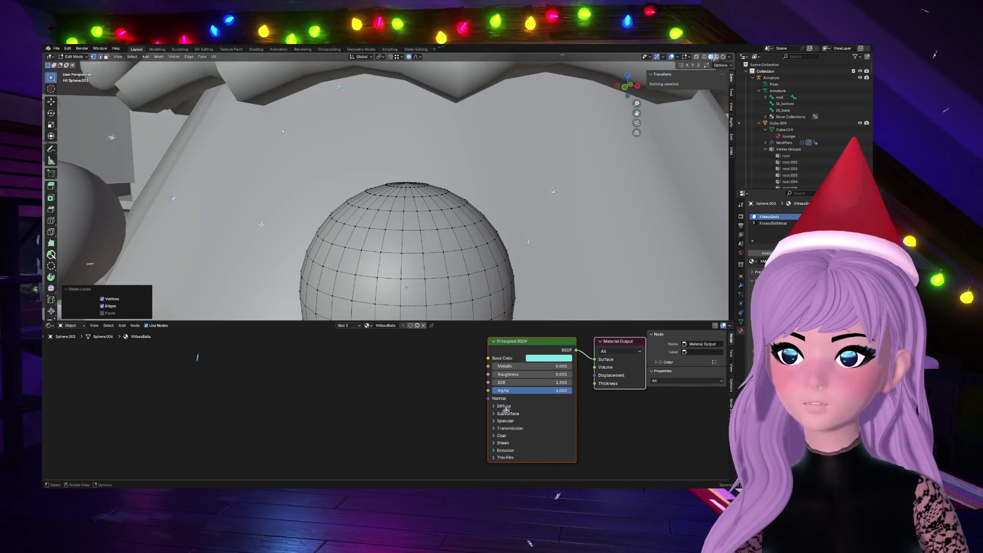
scroll(387, 232, "down", 2)
scroll(388, 233, "down", 2)
scroll(388, 232, "up", 4)
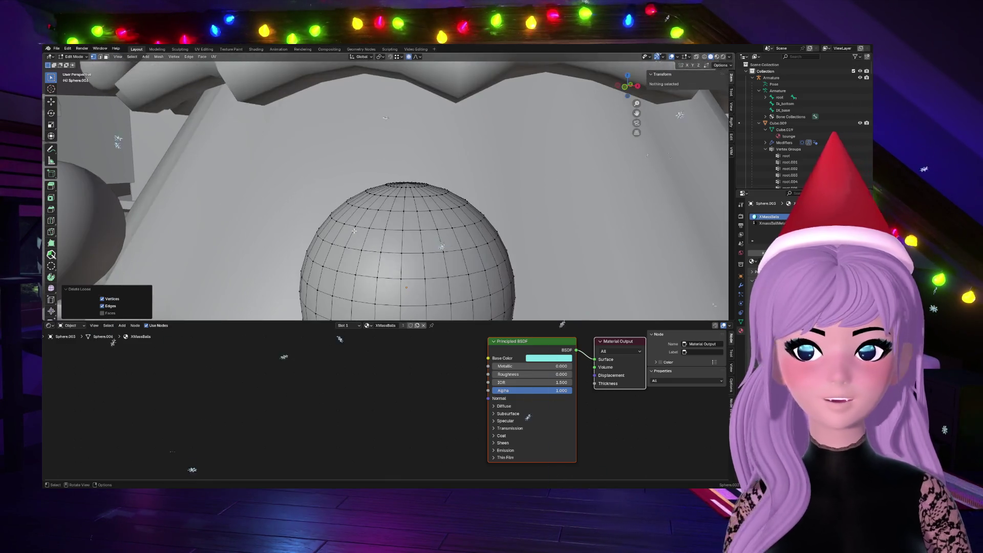
Step: Return the sphere to object mode and unhide the ornament cap
key("Tab")
scroll(654, 227, "down", 3)
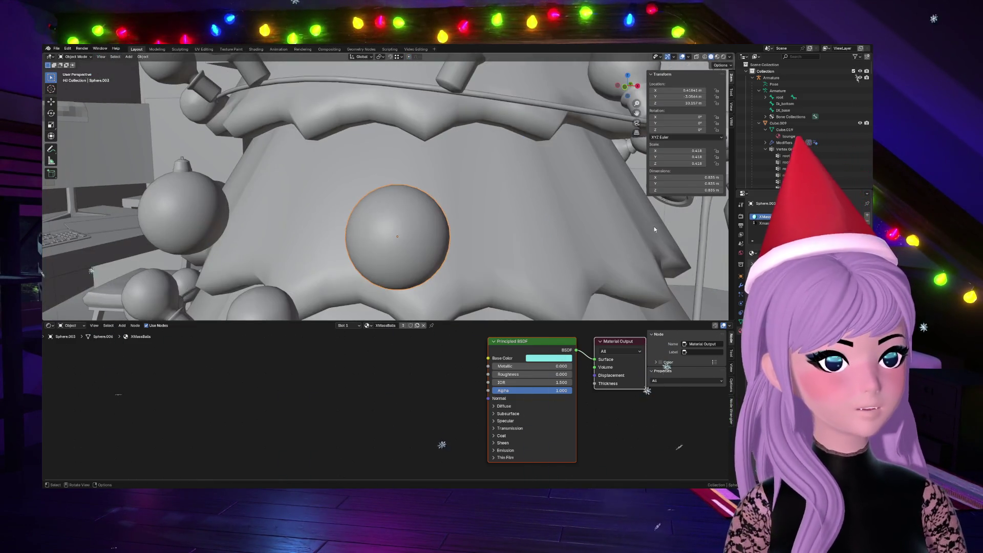
key("alt+h")
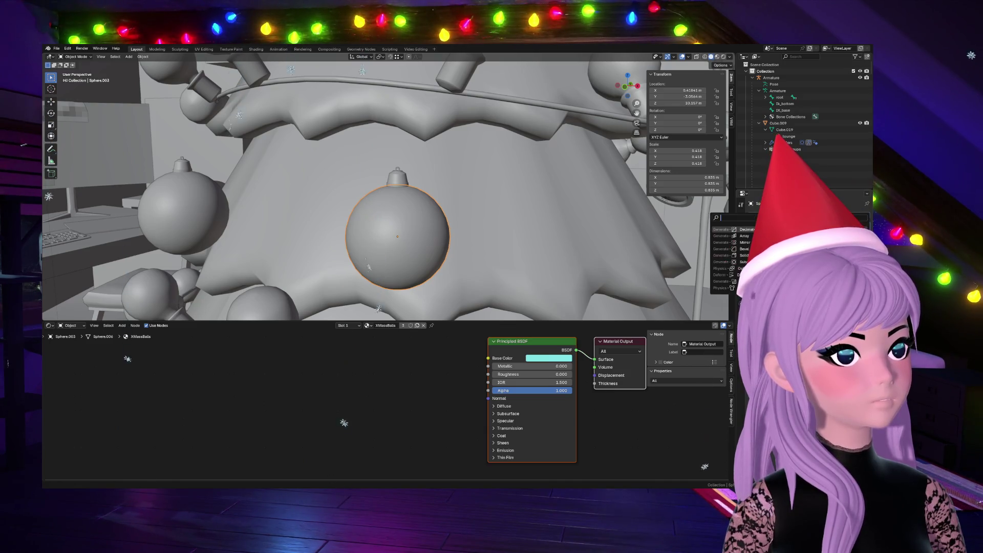
Step: Toggle the bauble into mesh editing, pick an edge loop and select the entire mesh
key("Tab")
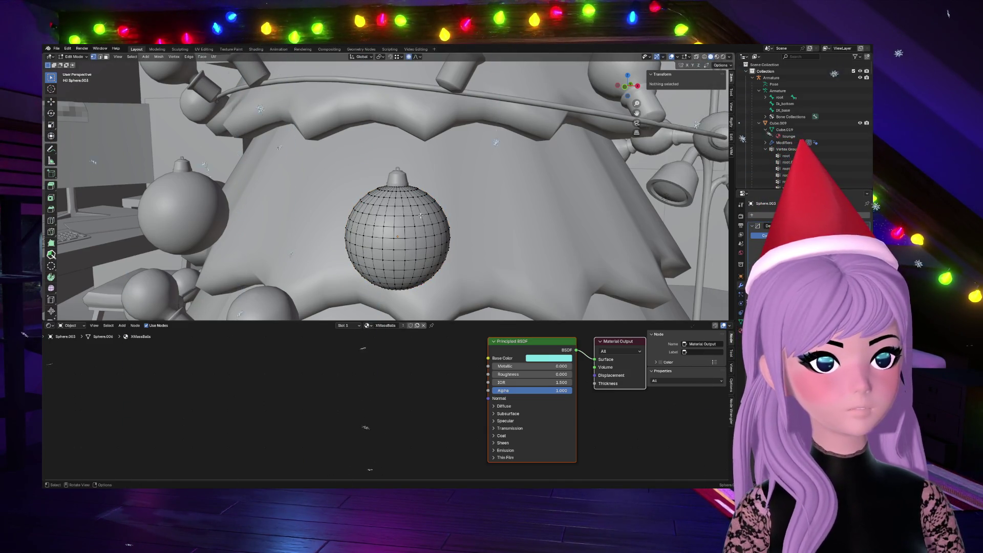
key("Tab")
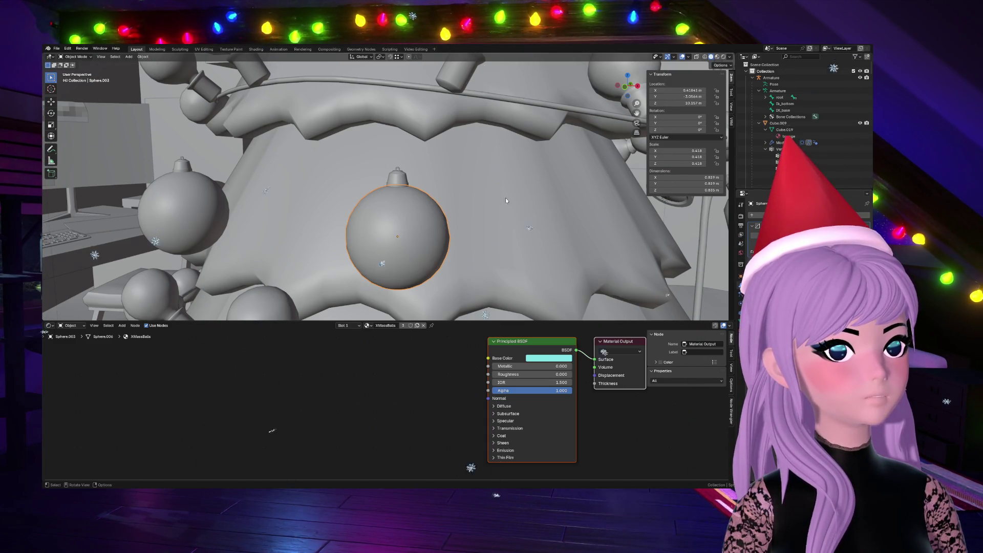
key("Tab")
key("Tab")
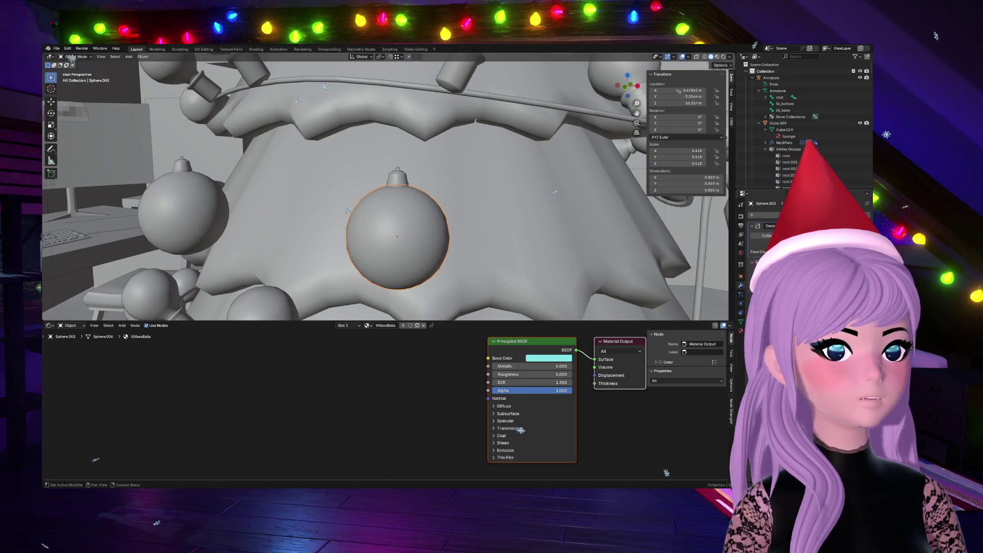
key("Tab")
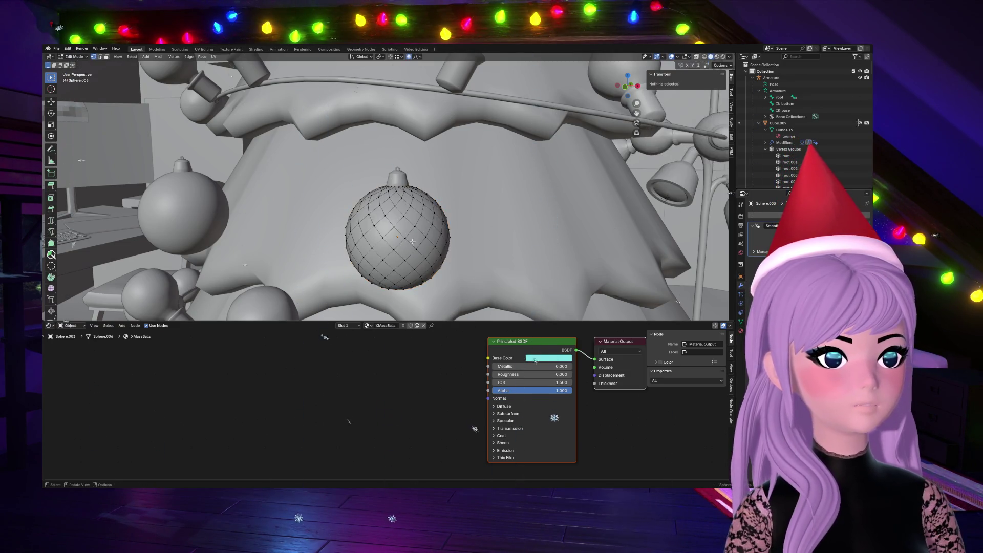
scroll(552, 229, "up", 5)
scroll(552, 230, "up", 2)
scroll(416, 251, "up", 2)
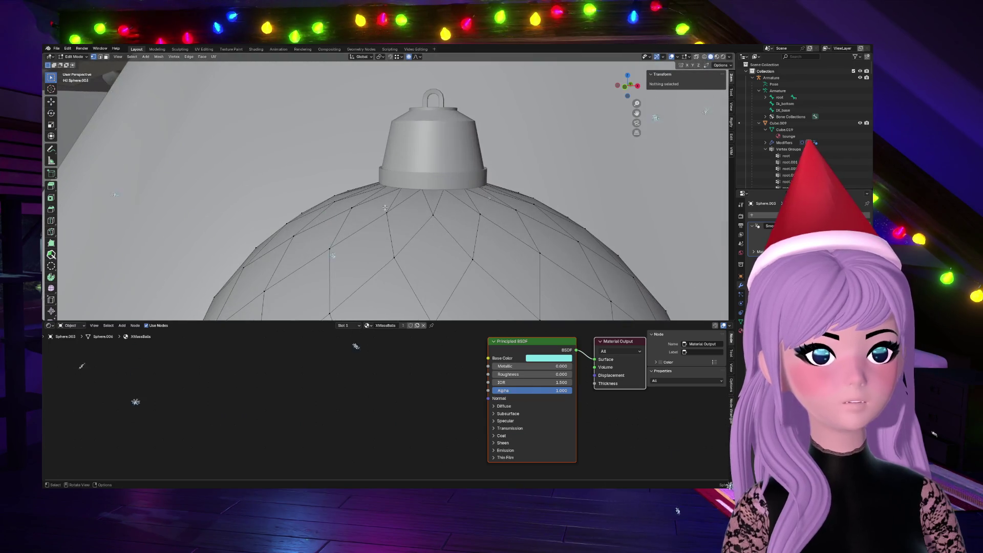
scroll(393, 226, "down", 3)
scroll(400, 229, "down", 3)
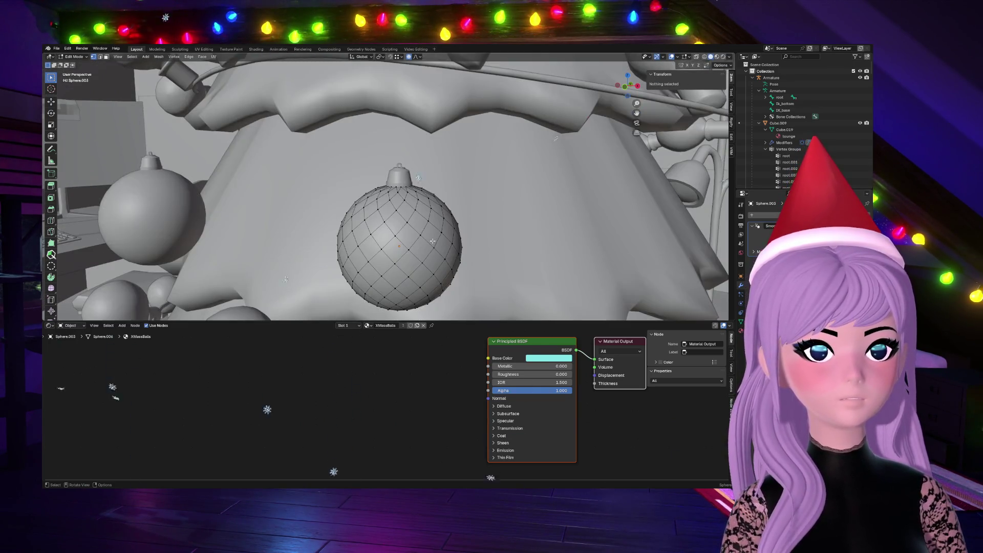
left_click(417, 232, "alt")
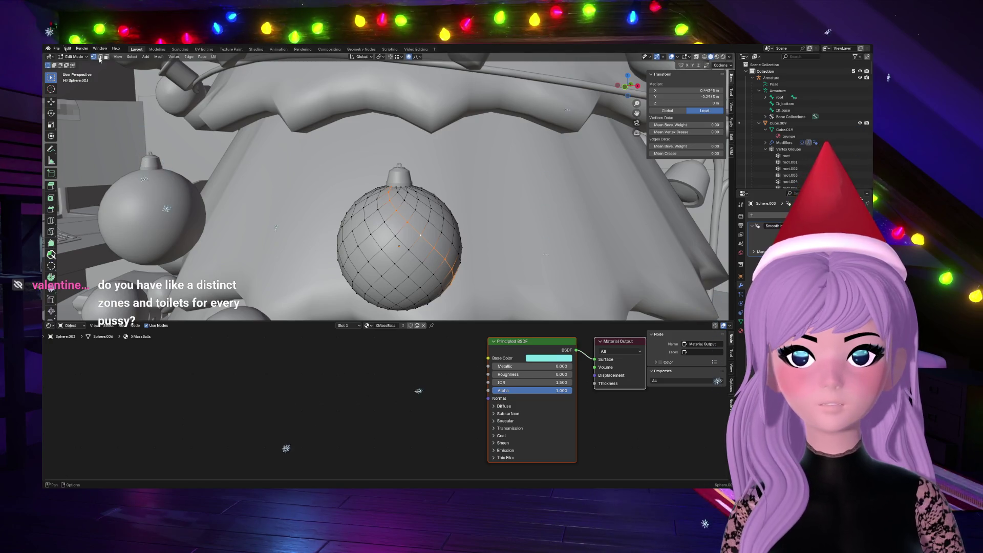
key("a")
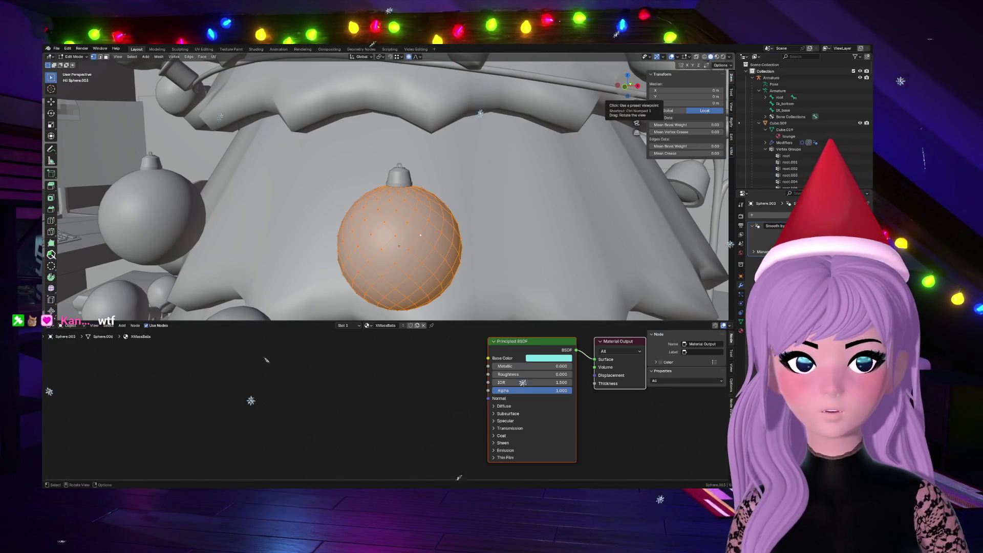
scroll(624, 88, "up", 3)
Step: Look down on the bauble and bring up the selection options list
middle_click_drag(624, 88, 437, 178)
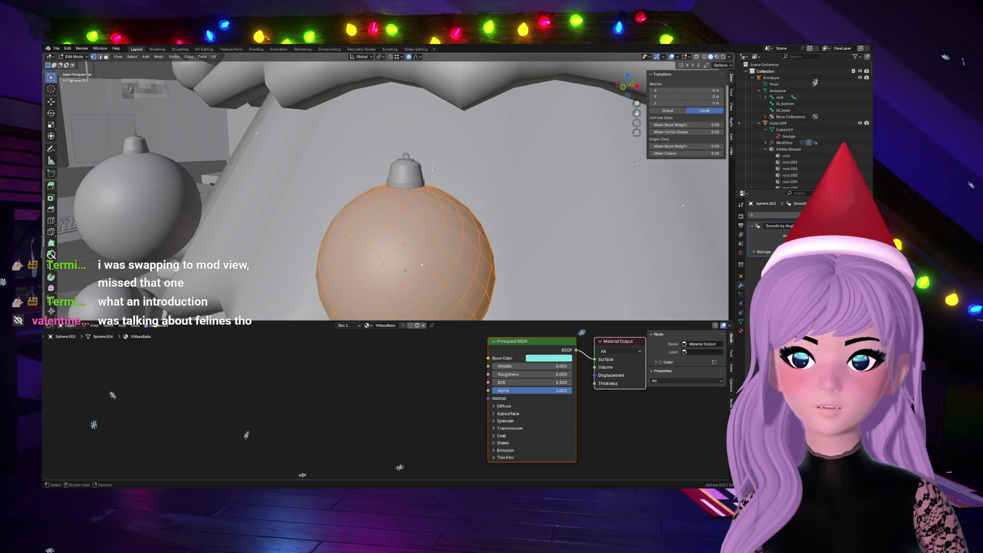
scroll(419, 174, "down", 2)
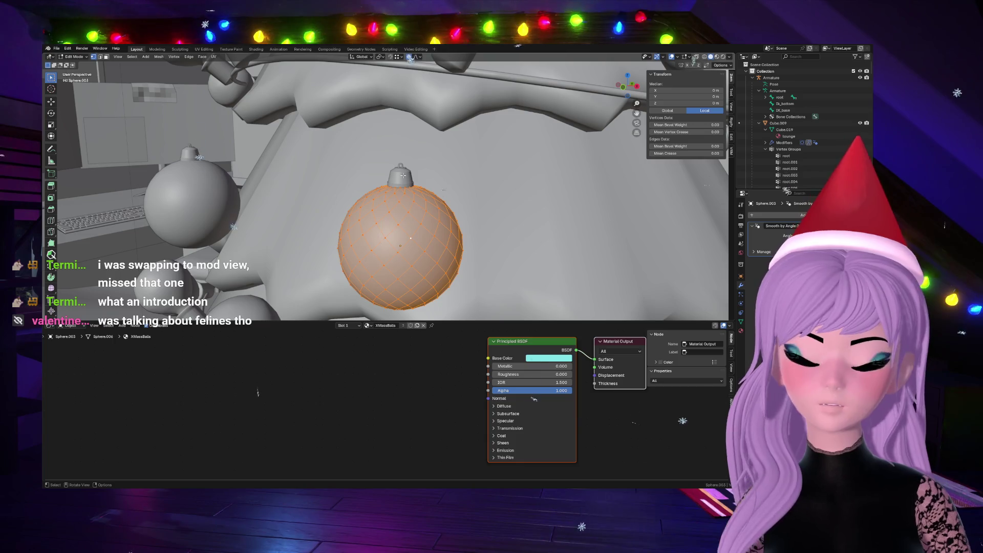
scroll(402, 175, "up", 2)
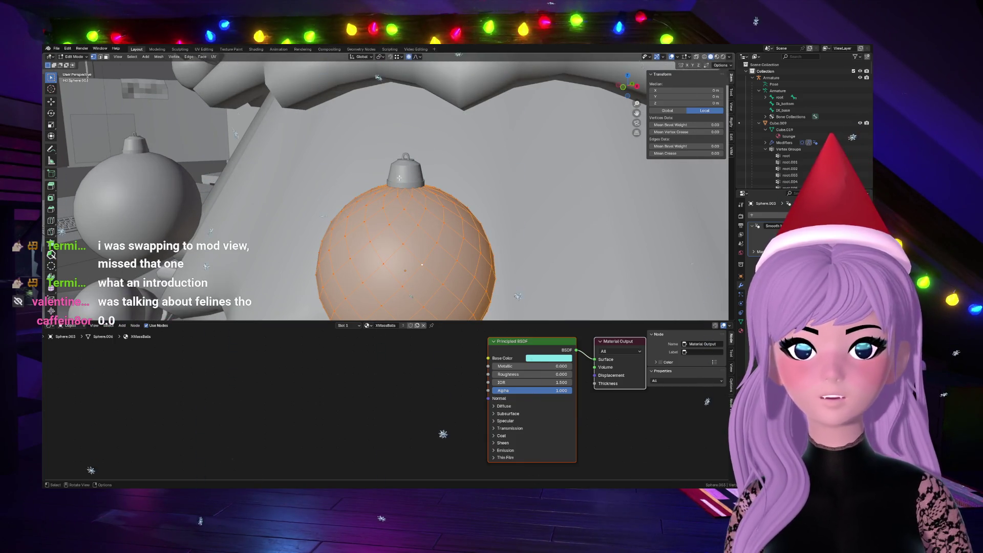
scroll(347, 155, "down", 2)
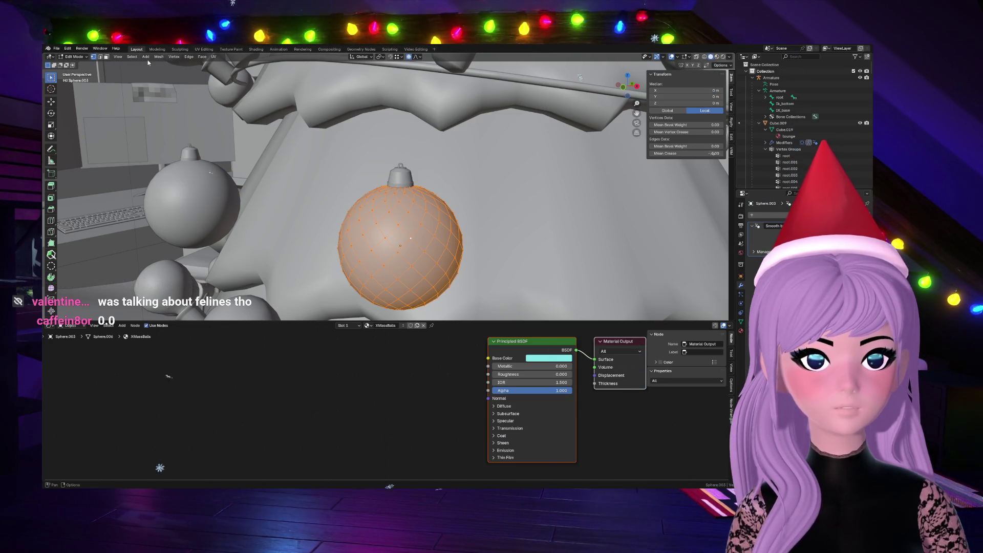
left_click(172, 58)
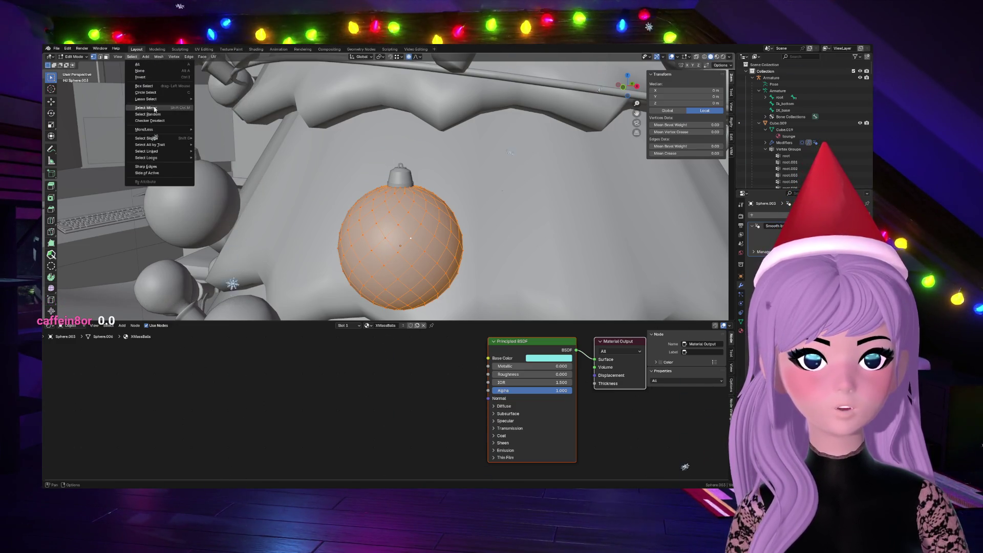
left_click(154, 122)
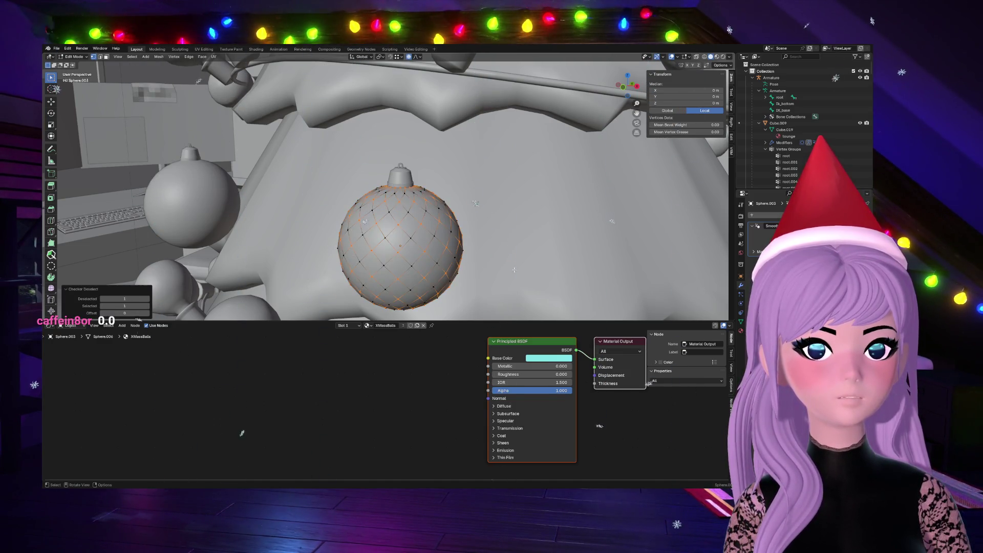
key("s")
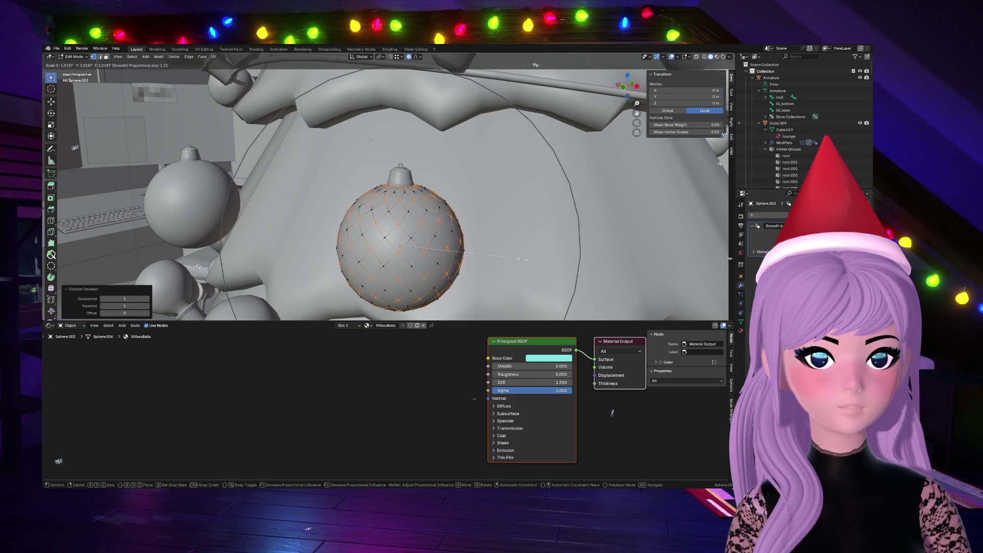
scroll(523, 259, "up", 4)
left_click(522, 259)
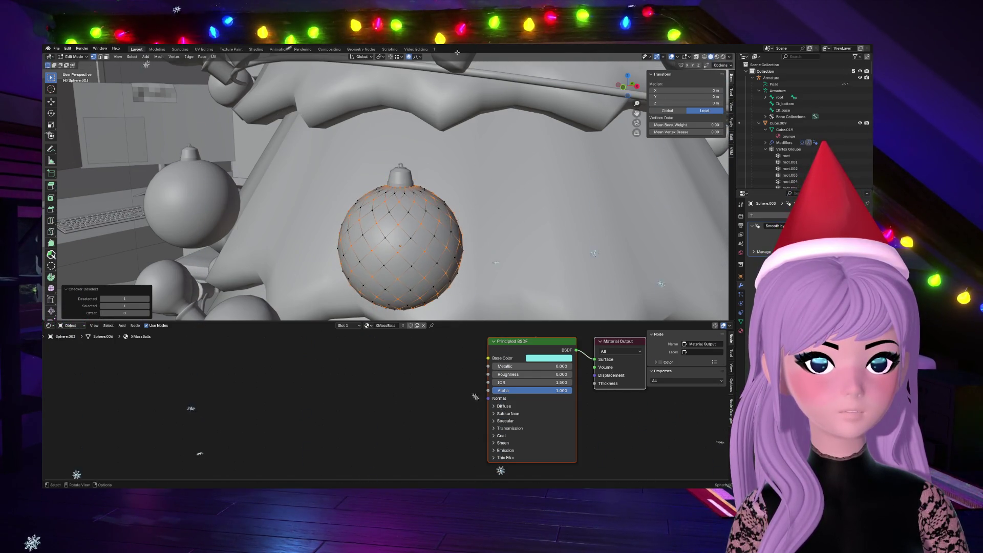
key("s")
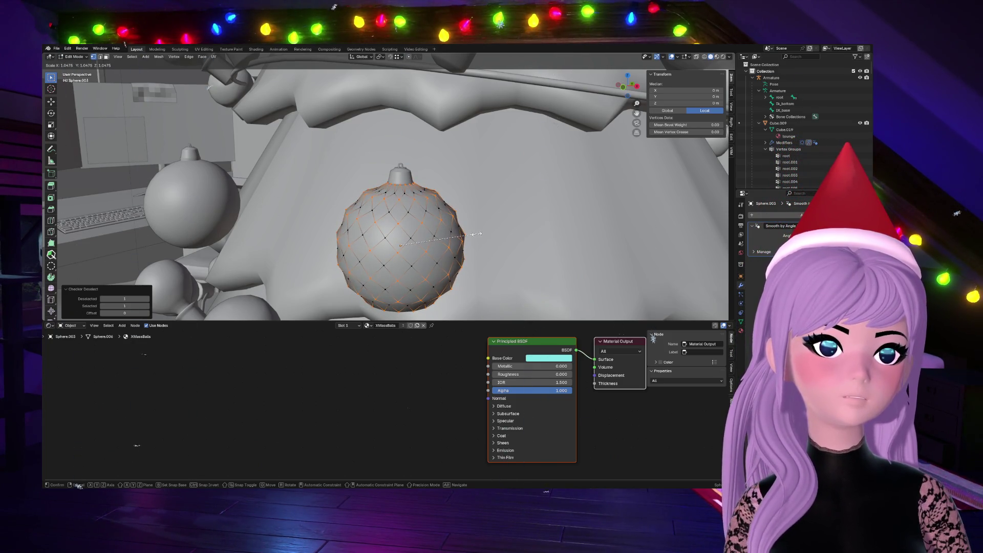
left_click(476, 235)
mouse_move(477, 234)
middle_mouse_down()
mouse_move(209, 476)
mouse_move(230, 431)
middle_mouse_up()
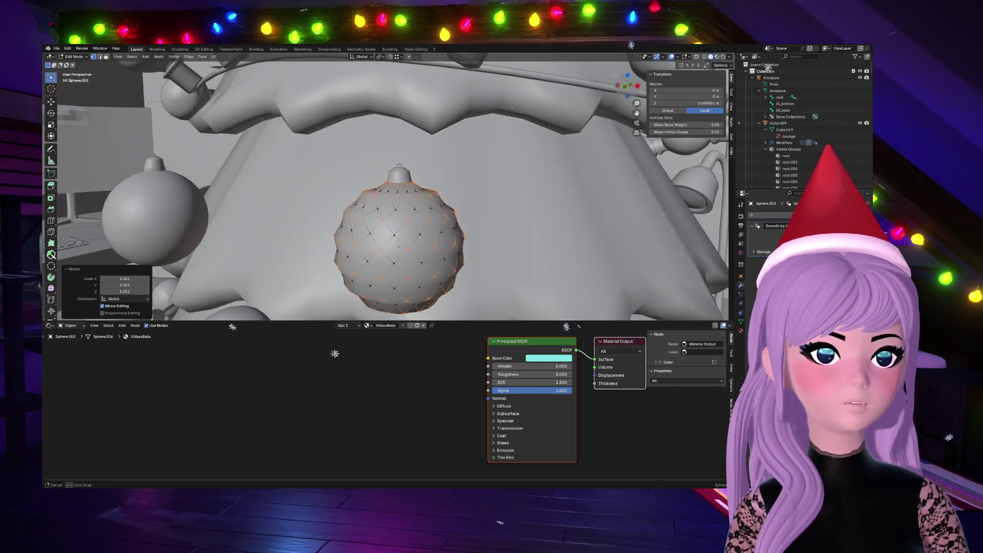
middle_click_drag(334, 396, 334, 524)
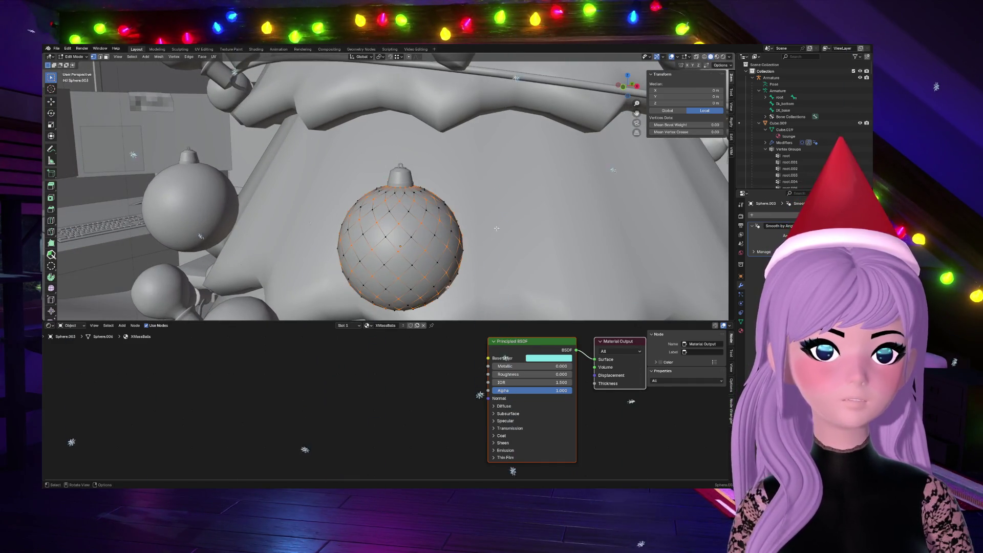
scroll(500, 220, "down", 3)
key("a")
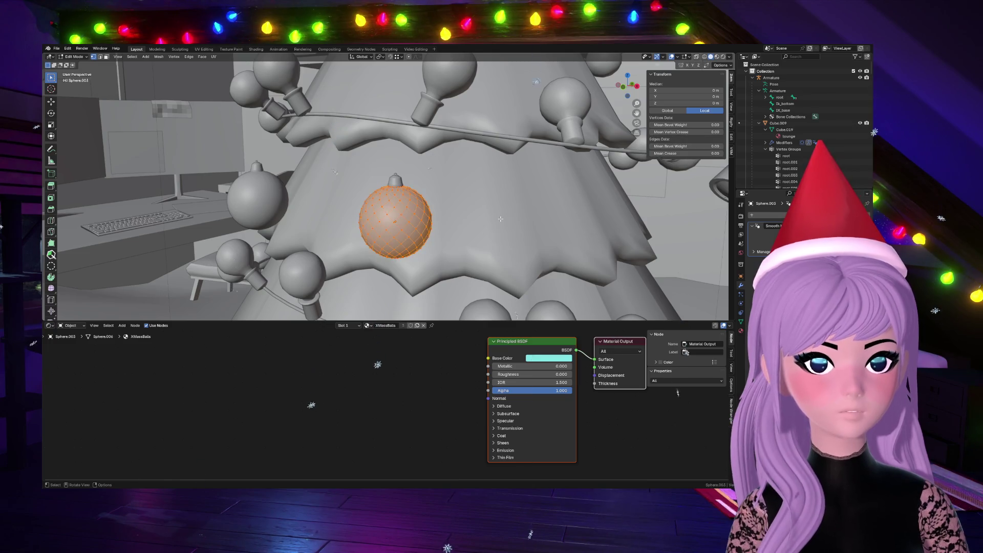
Step: Duplicate the bauble mesh to the right of the original and browse the edge and mesh operation lists
key("g")
left_click(535, 275)
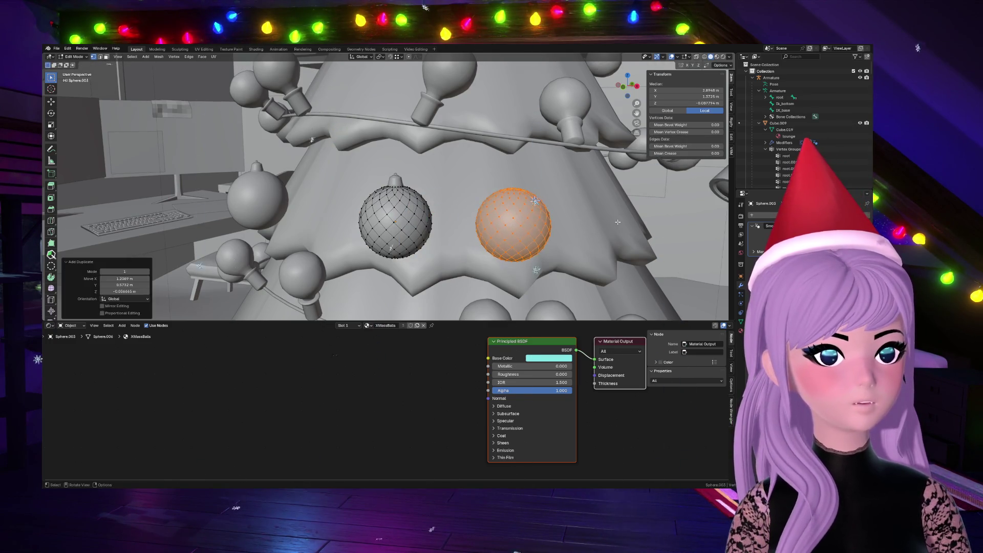
scroll(508, 274, "up", 2)
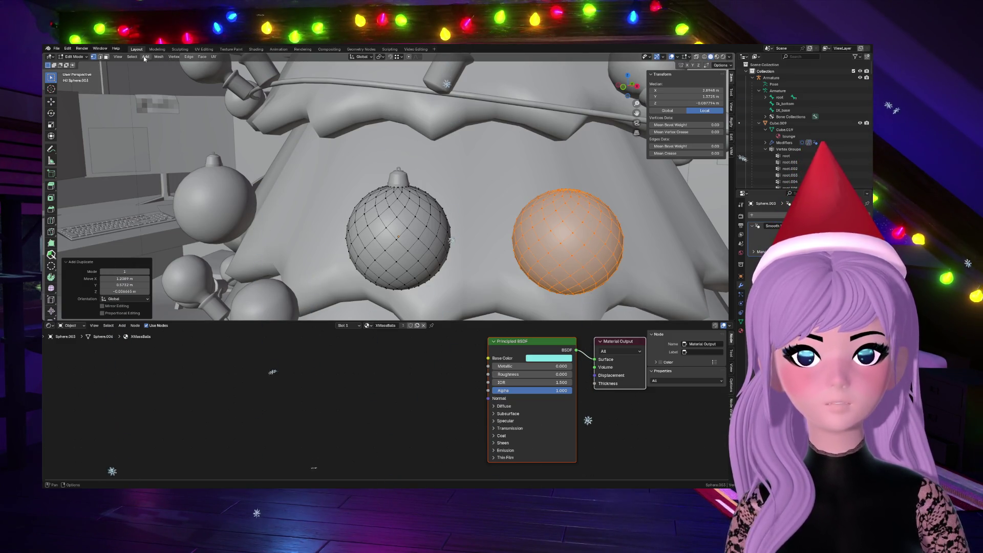
left_click(188, 57)
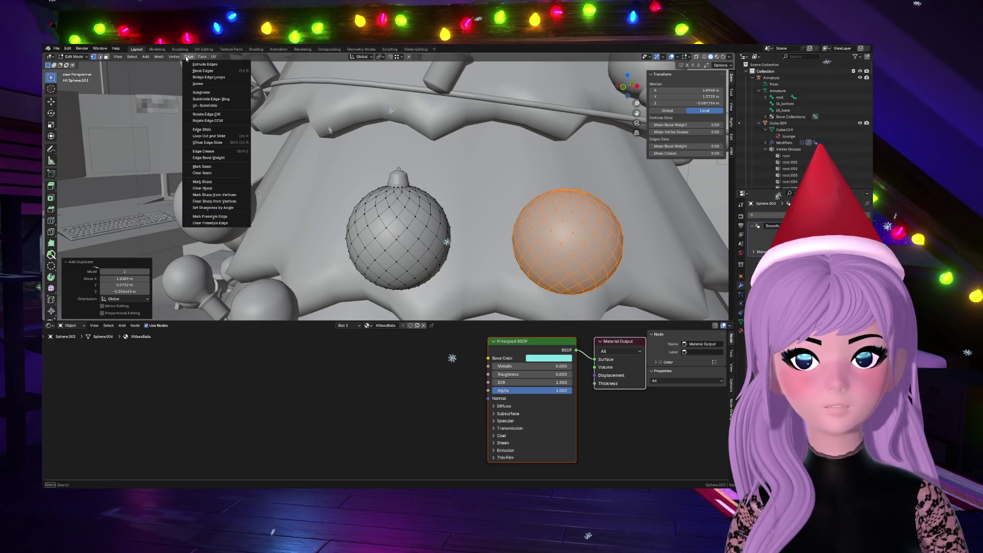
left_click(157, 57)
mouse_move(133, 57)
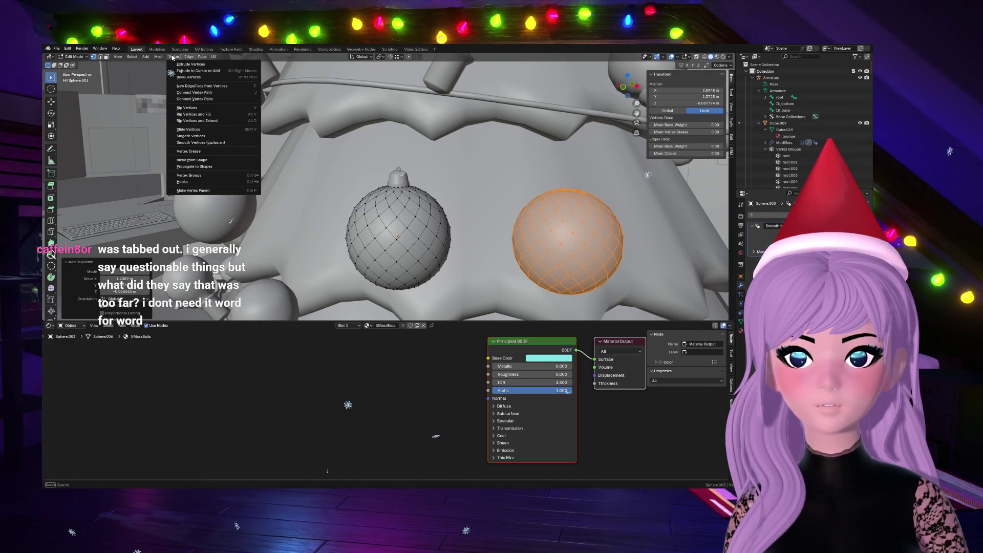
Step: Close the vertex operations list and bring up the selection options over the copied bauble
left_click(172, 57)
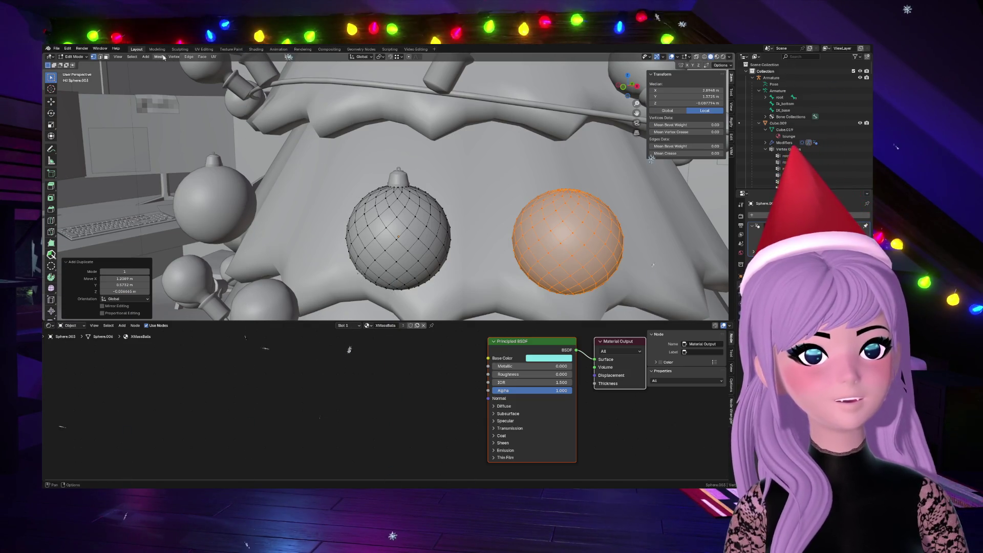
left_click(134, 58)
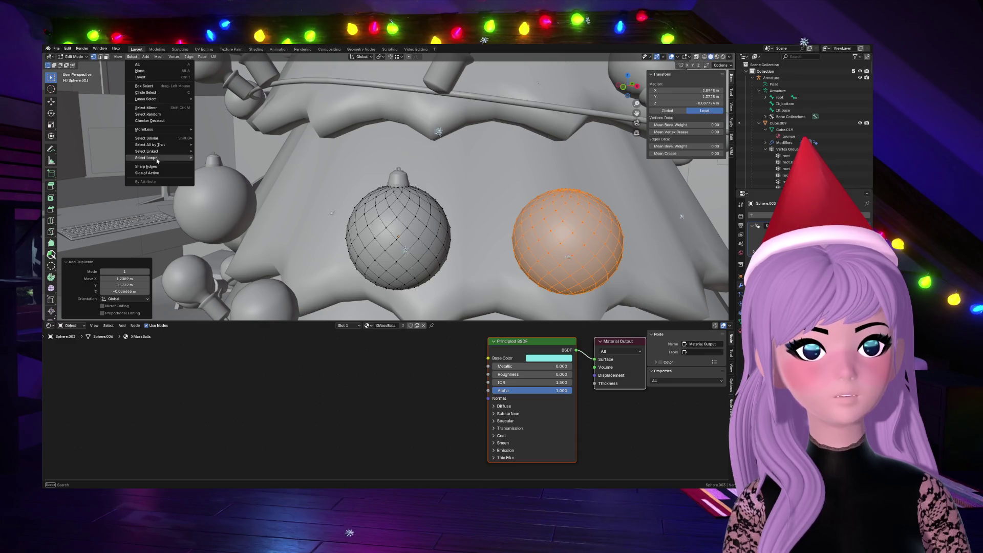
Step: Checker-deselect the copy's vertices and scale the remaining ones outward to about 1.094 for a bumpy surface
left_click(155, 122)
key("s")
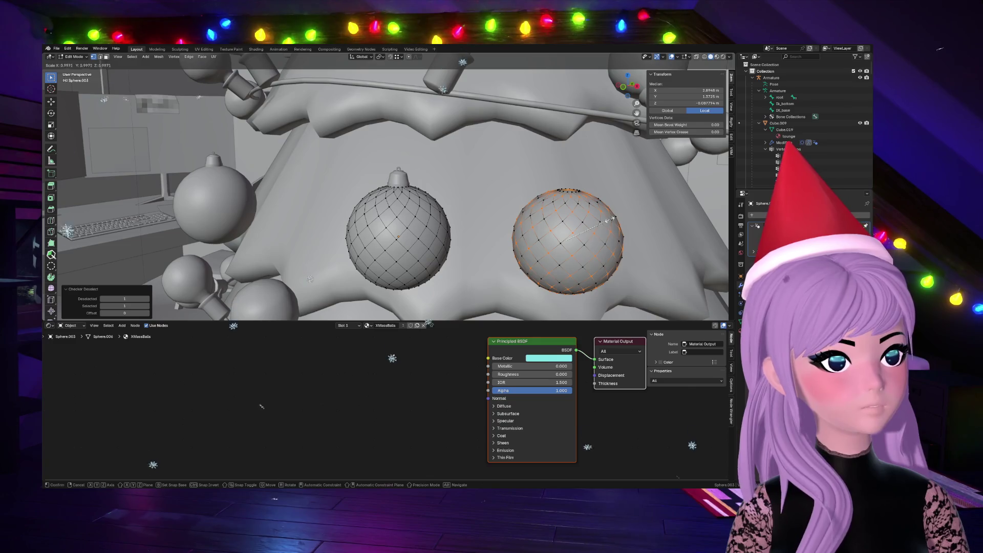
left_click(613, 219)
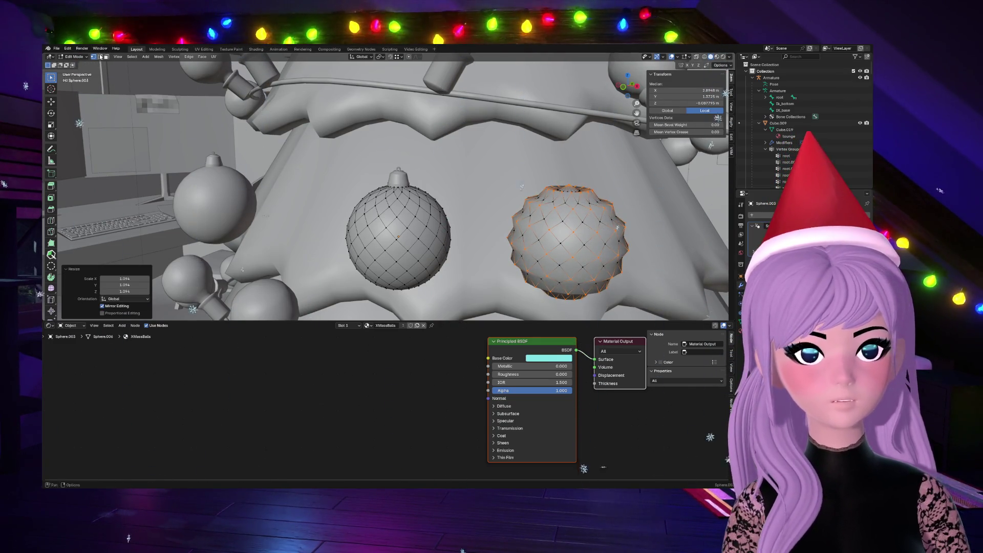
left_click(415, 242)
Step: Reset the selection and box-select the top cap vertices of the copied bauble
key("a")
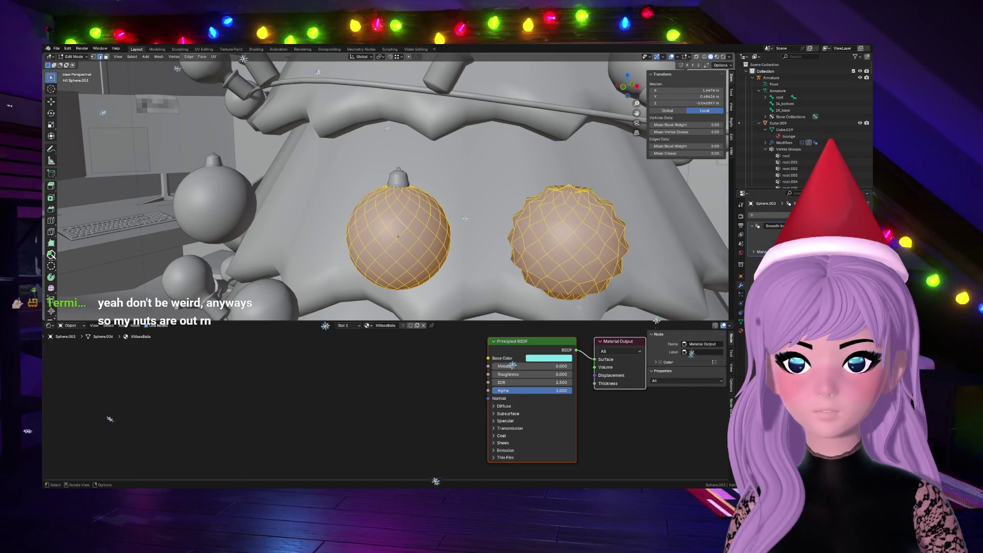
scroll(465, 219, "down", 2)
scroll(465, 218, "up", 2)
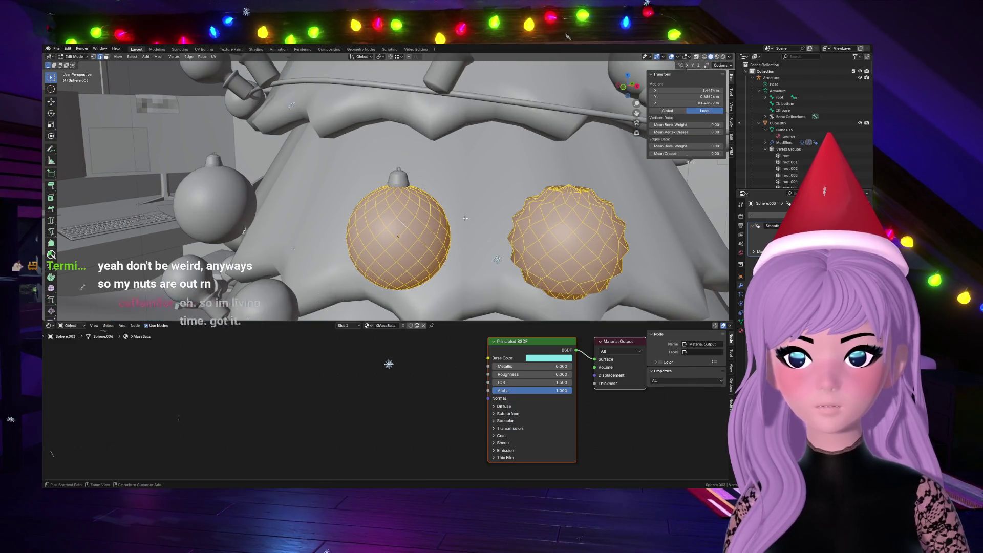
left_click(465, 221)
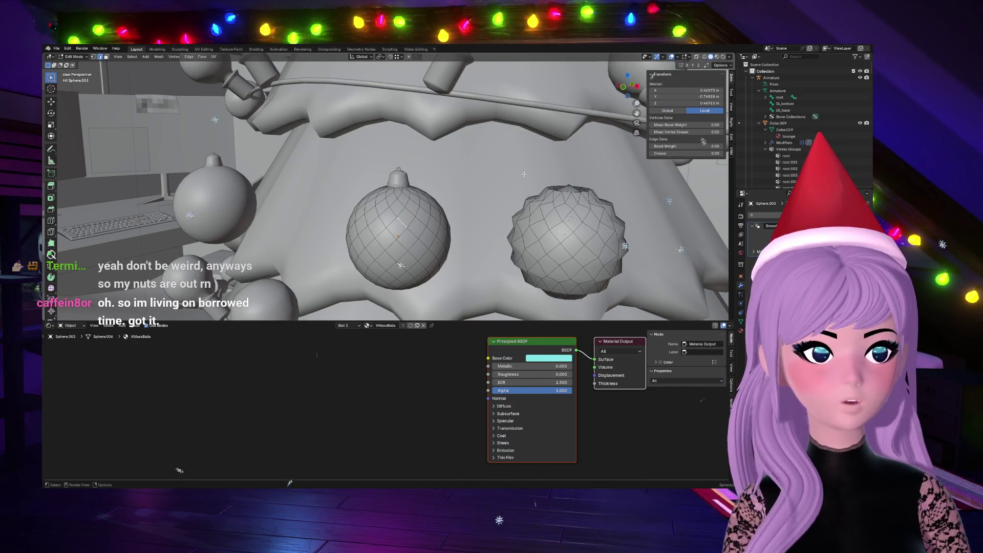
left_click_drag(517, 171, 621, 209)
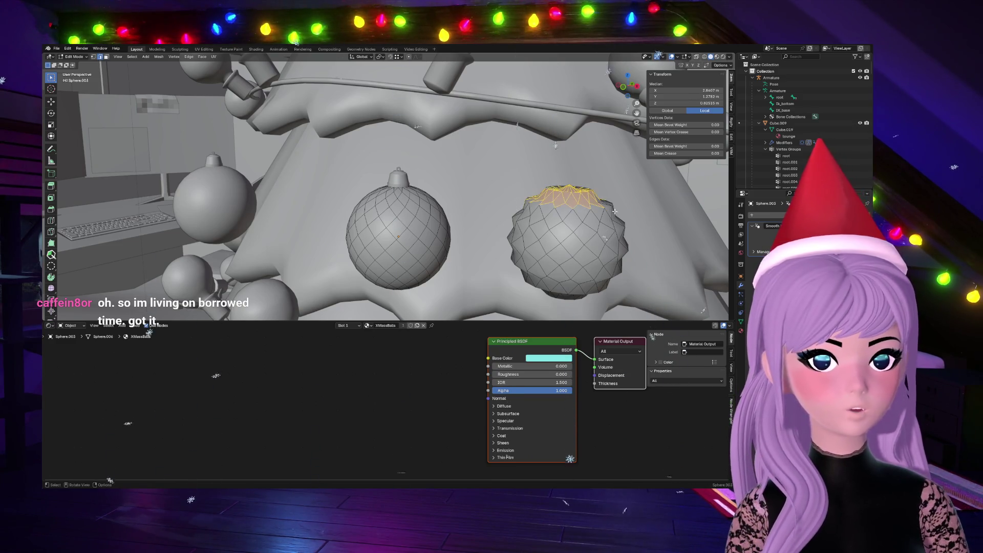
Step: Grow the selection over the whole spiky copy and separate it into its own object
key("ctrl+KP_Add")
key("ctrl+l")
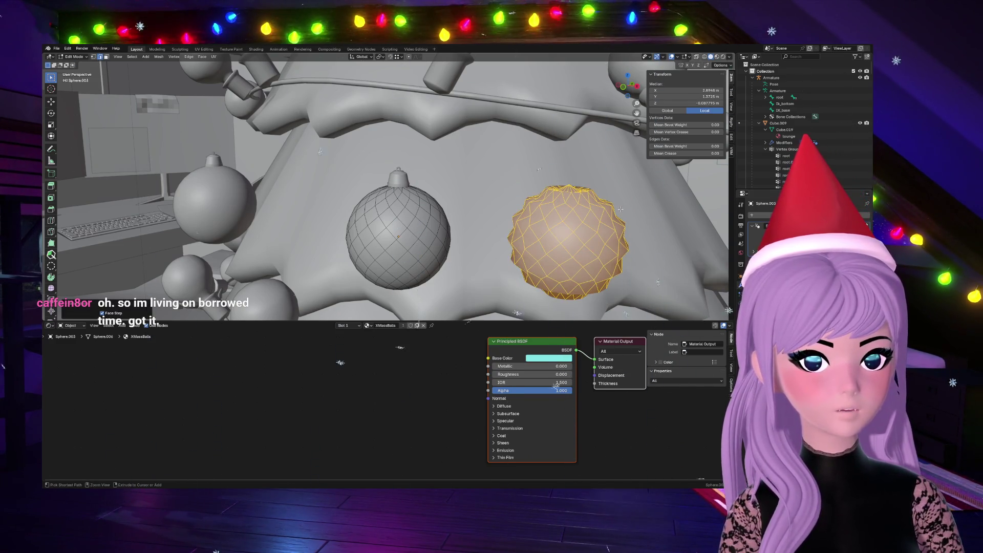
key("ctrl+p")
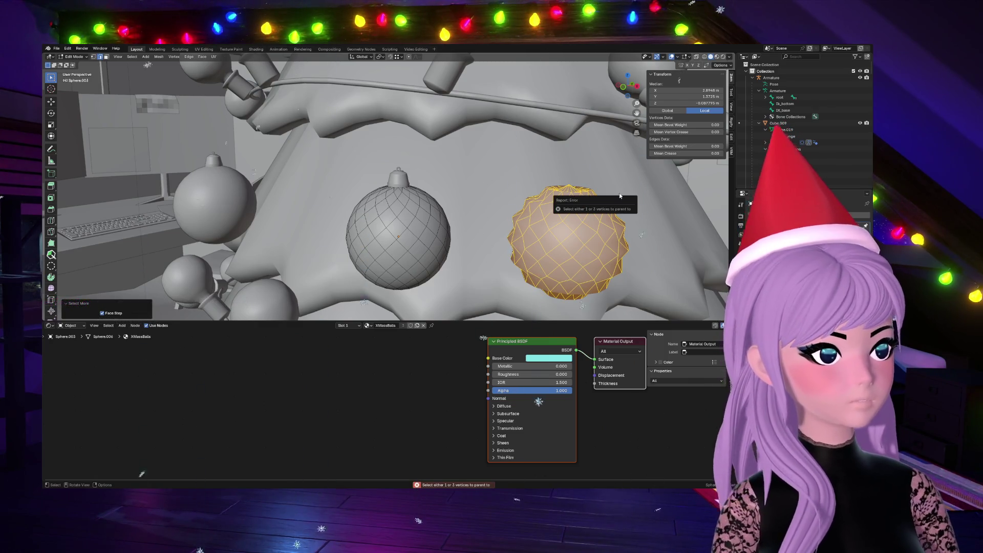
key("p")
left_click(550, 222)
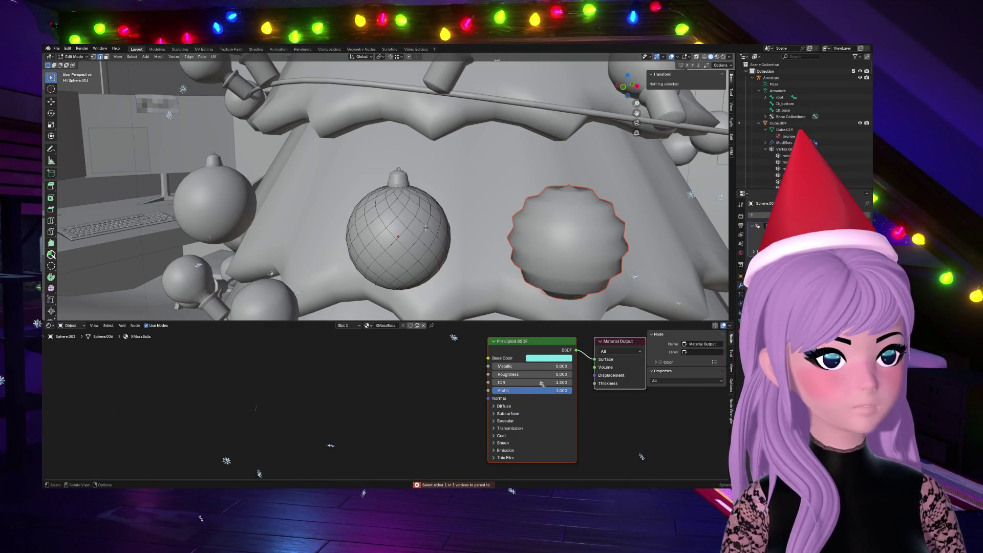
Step: Select the left bauble's entire mesh and bring up the mesh operations menu
key("a")
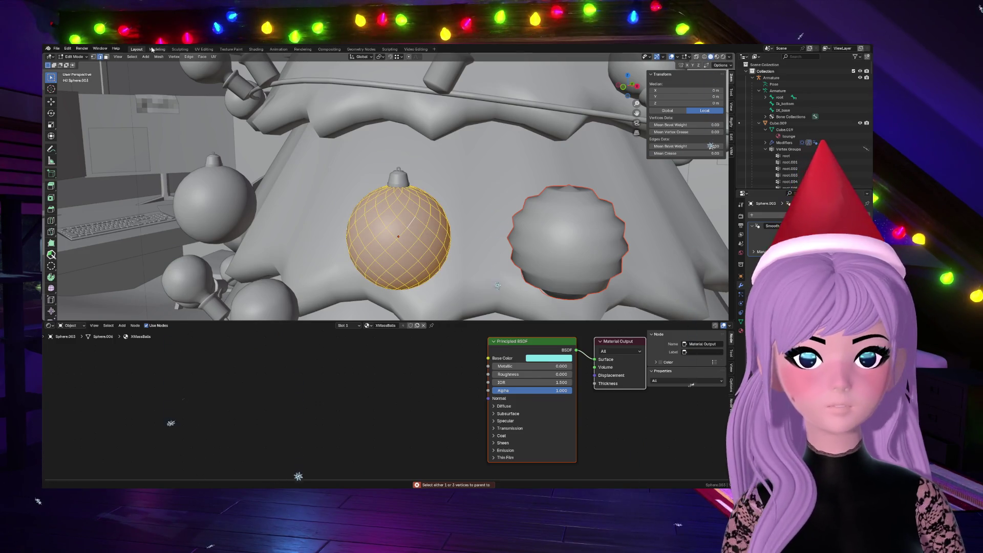
left_click(158, 58)
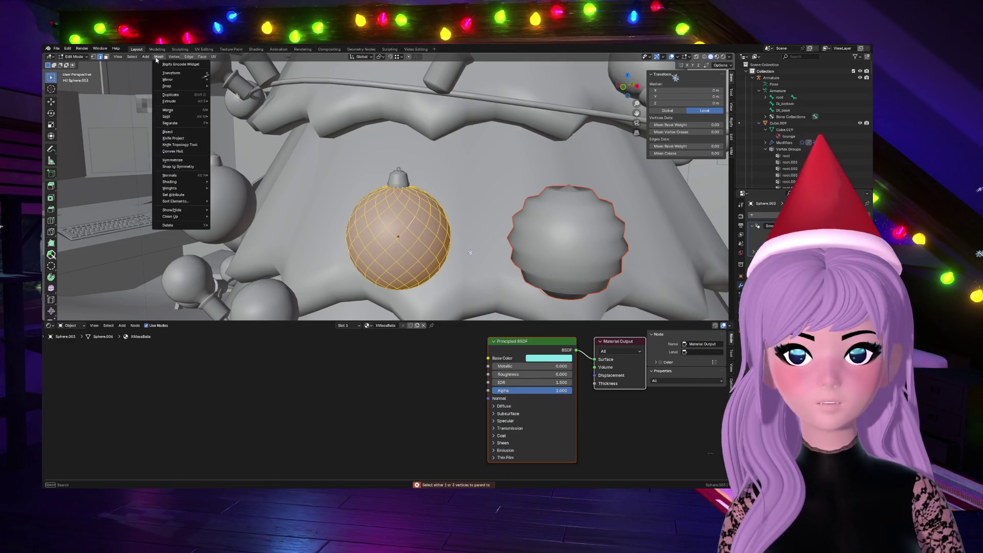
left_click(158, 57)
left_click(142, 60)
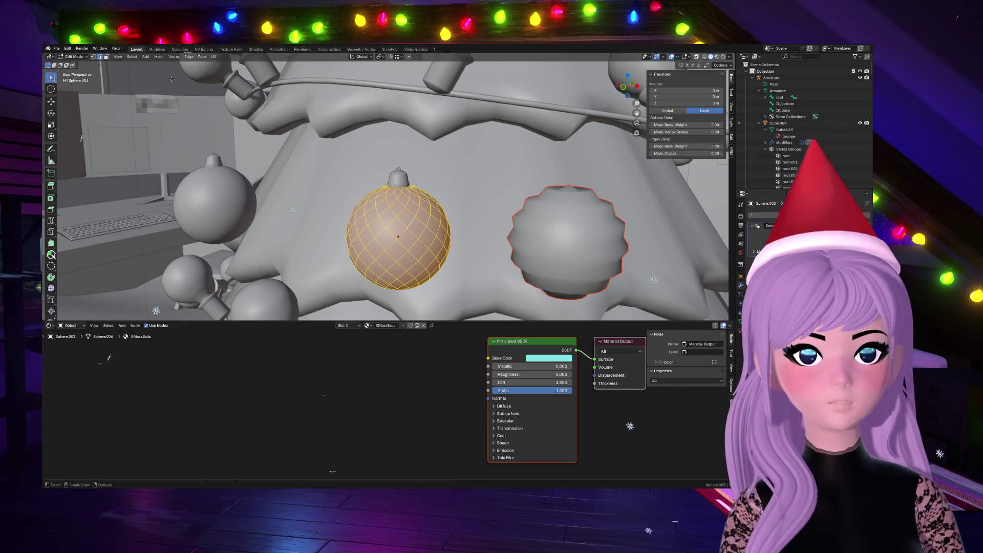
left_click(156, 59)
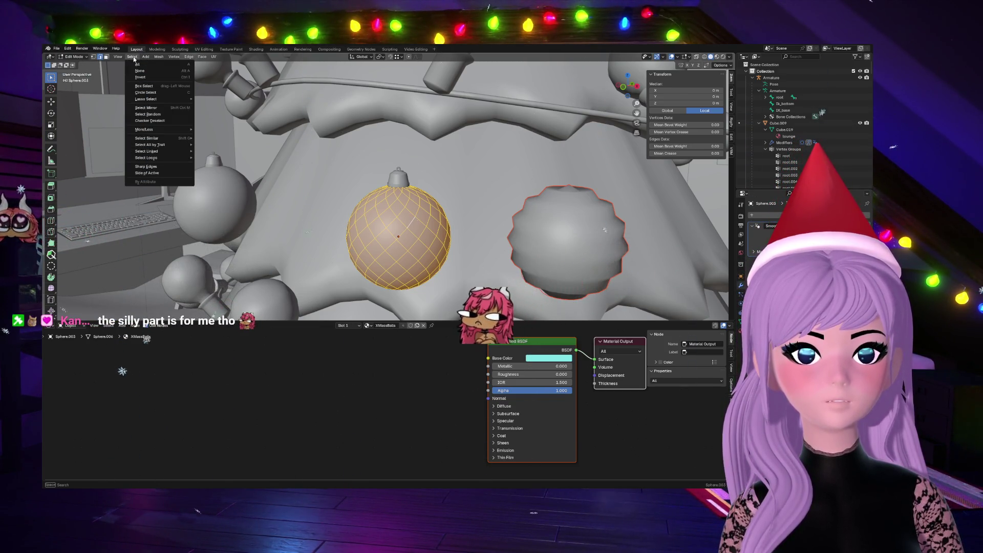
mouse_move(132, 57)
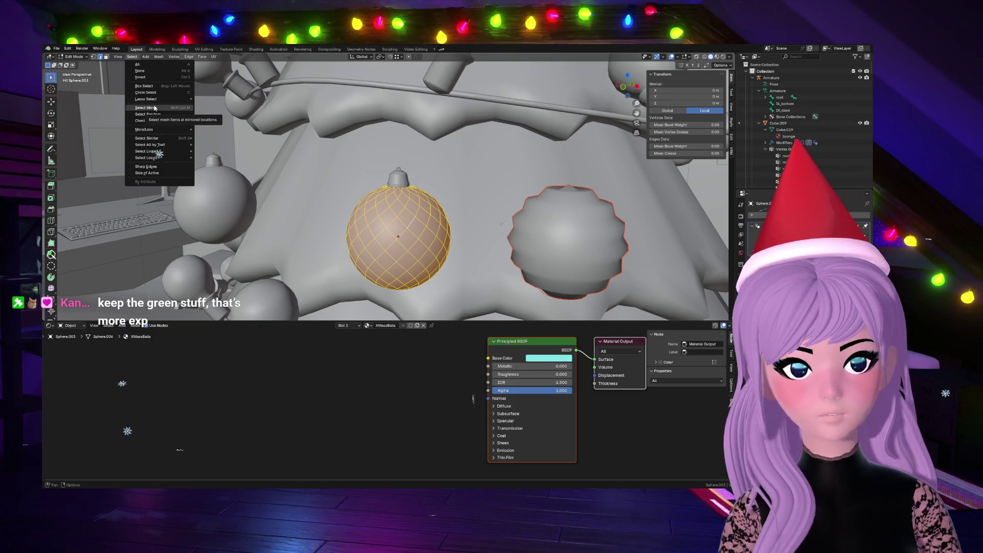
mouse_move(148, 138)
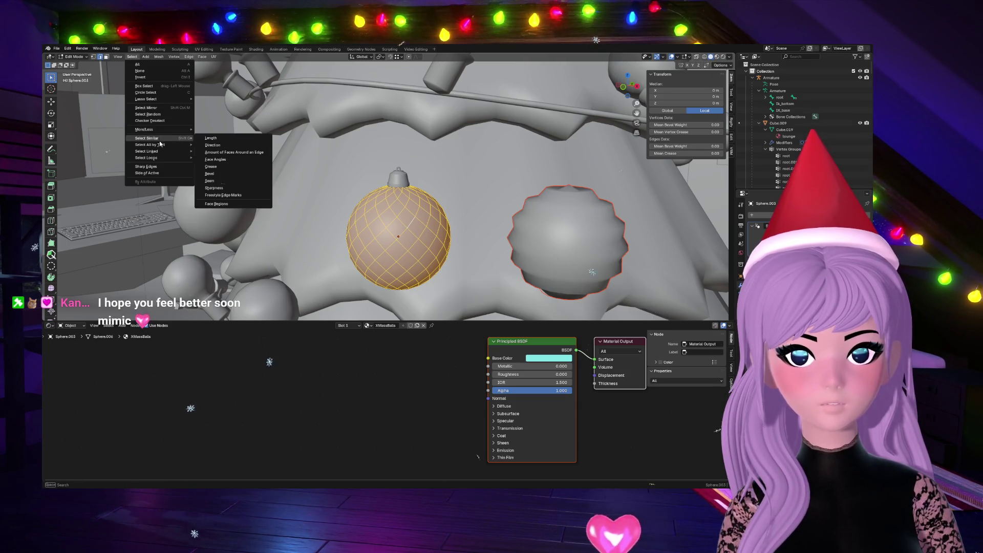
Step: In edge select mode, run Checker Deselect to keep every other zigzag edge of the left bauble
left_click(93, 57)
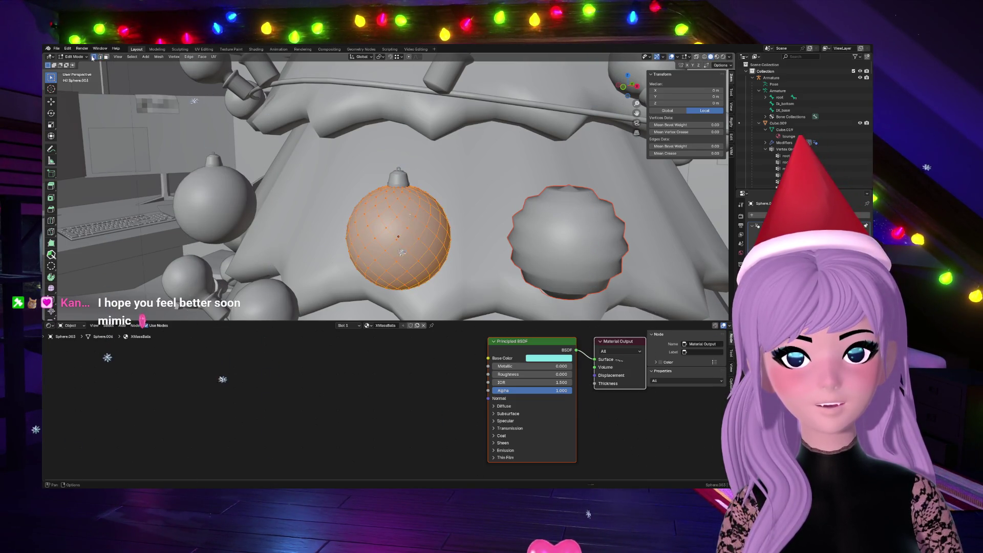
left_click(99, 58)
left_click(144, 57)
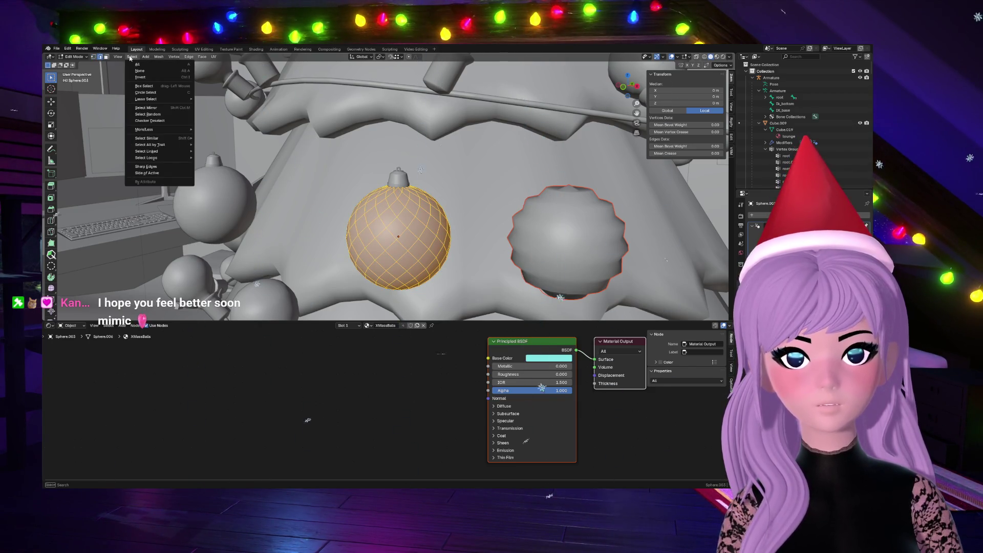
left_click(152, 121)
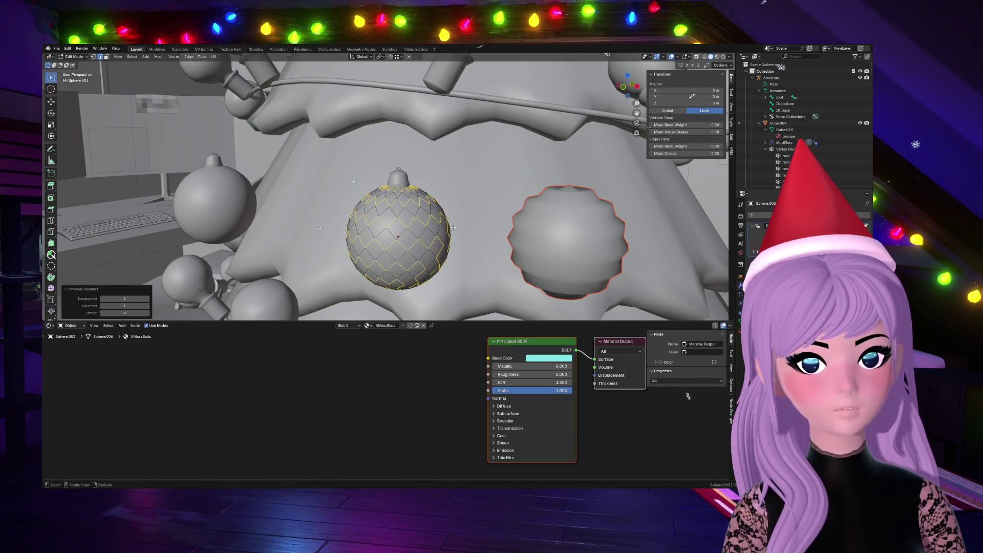
Step: Extrude the checker-selected parts in place and scale them to 1.040, forming raised diamond tiles
key("g")
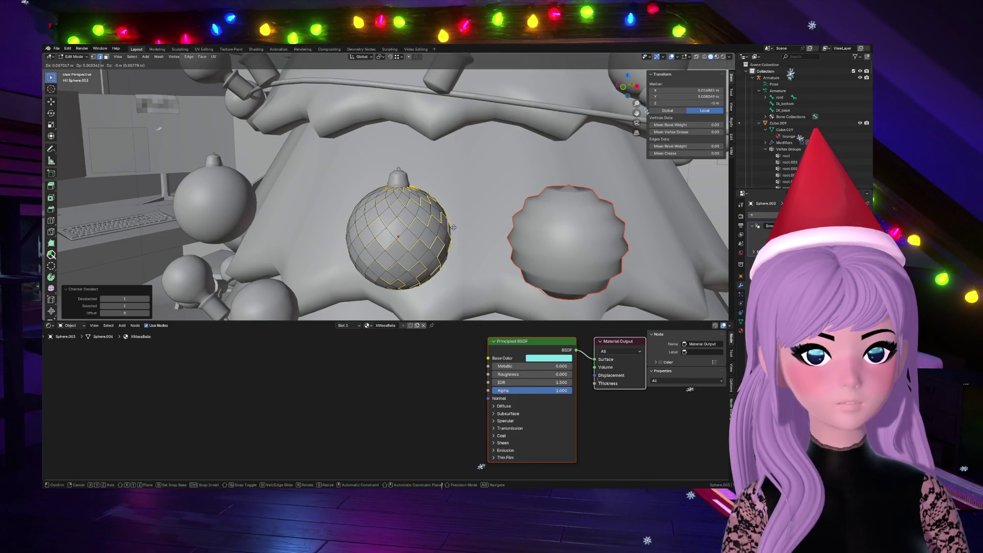
key("Escape")
key("s")
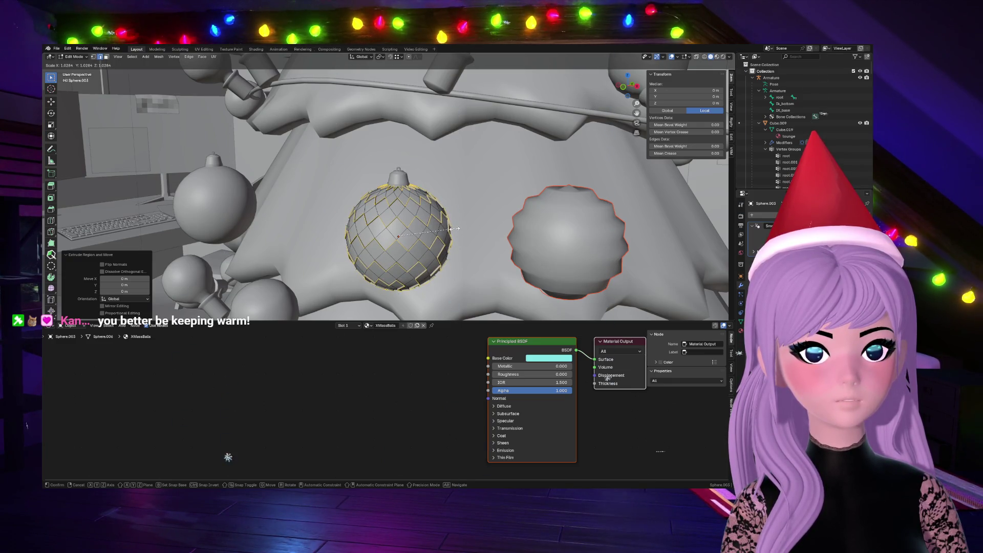
left_click(456, 228)
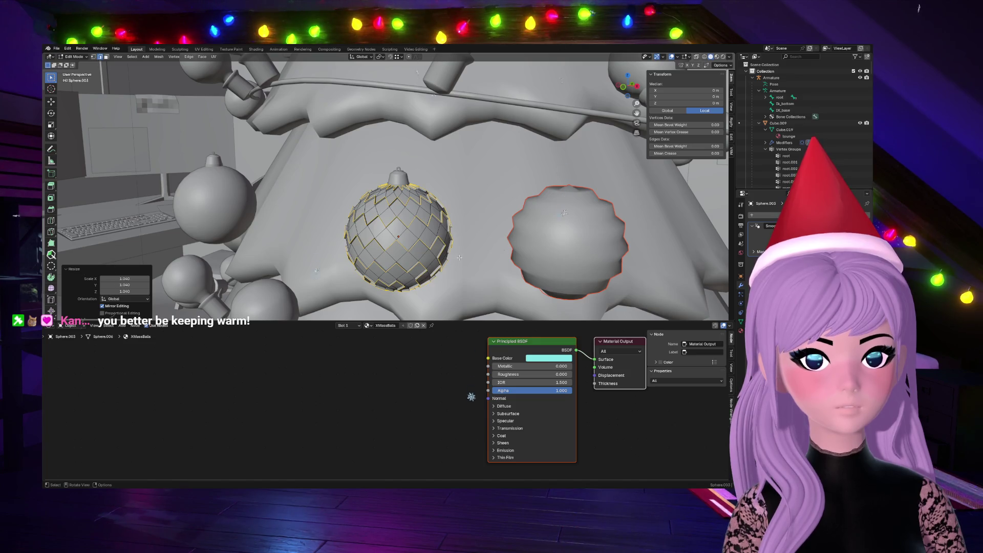
Step: Orbit above the bauble to inspect the tiles and view the selection as faces
middle_click_drag(563, 300, 563, 483)
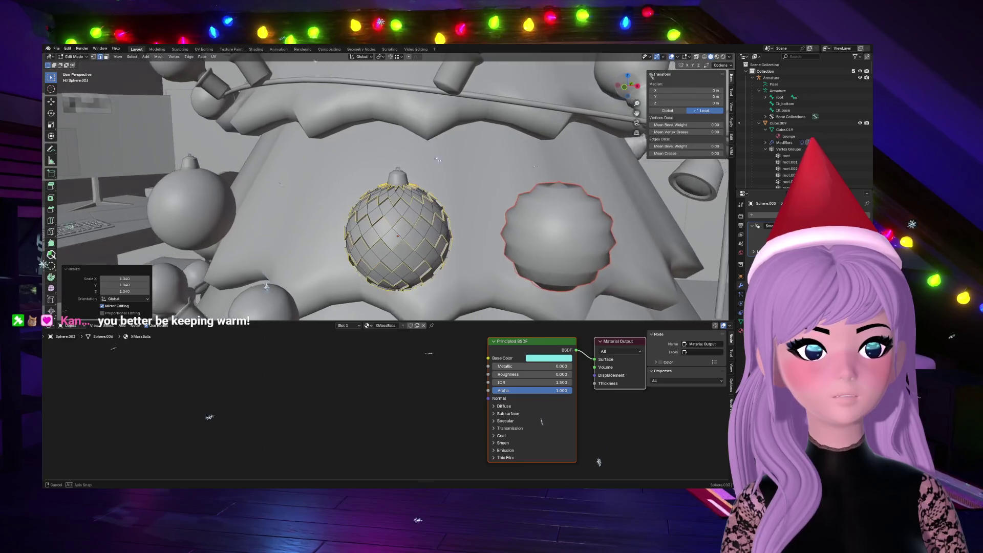
middle_click_drag(563, 483, 542, 468)
scroll(468, 205, "up", 4)
scroll(468, 206, "down", 3)
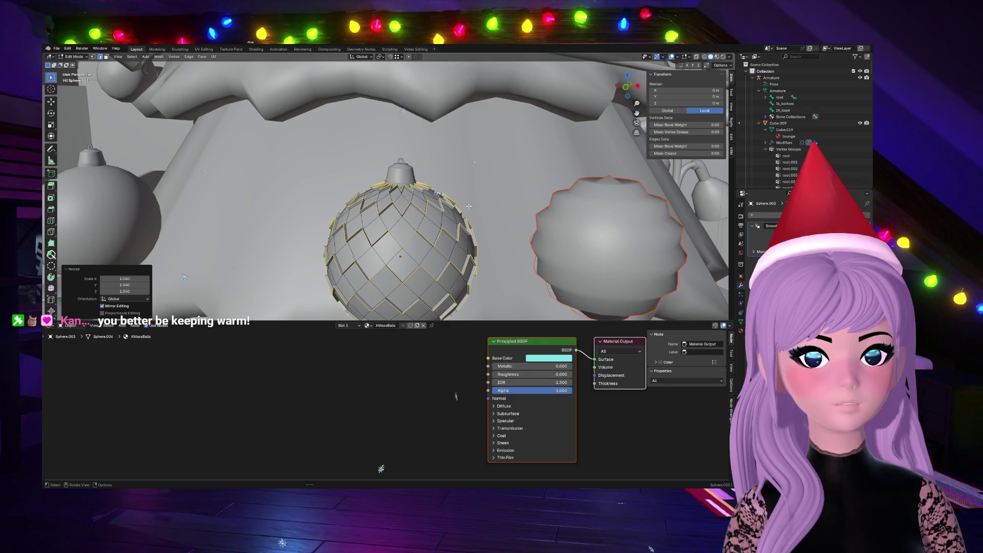
key("3")
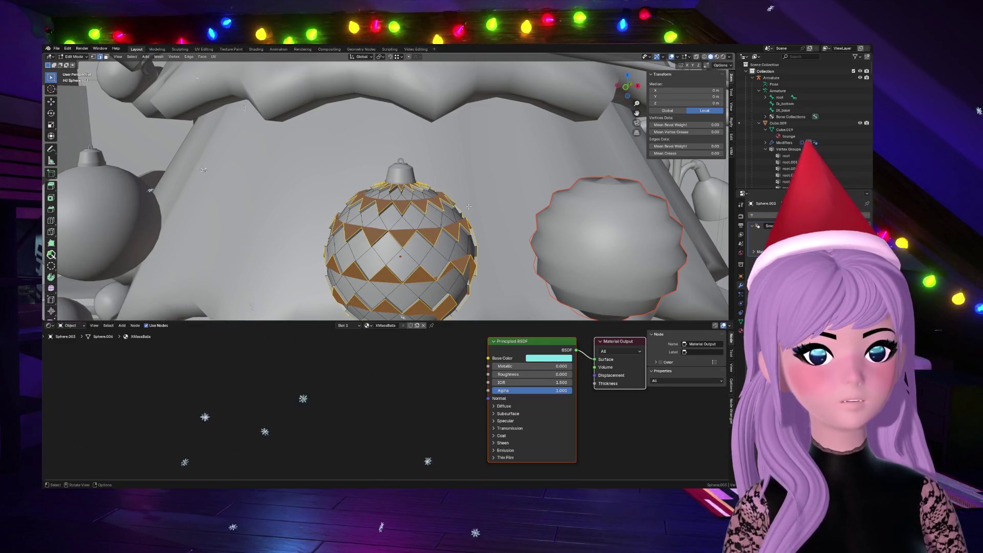
scroll(469, 206, "down", 3)
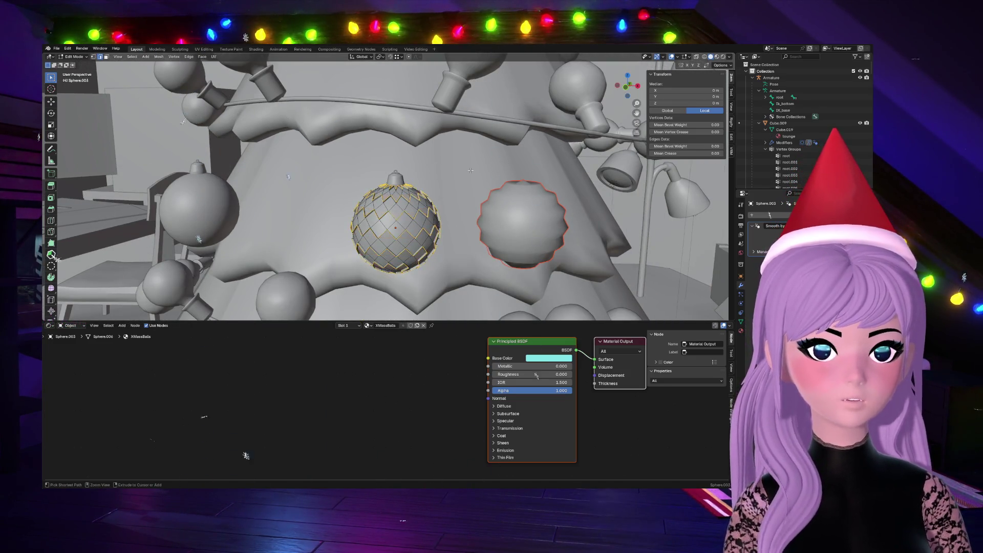
Step: Undo the tile enlargement, then start and abandon scaling the whole bauble mesh
key("2")
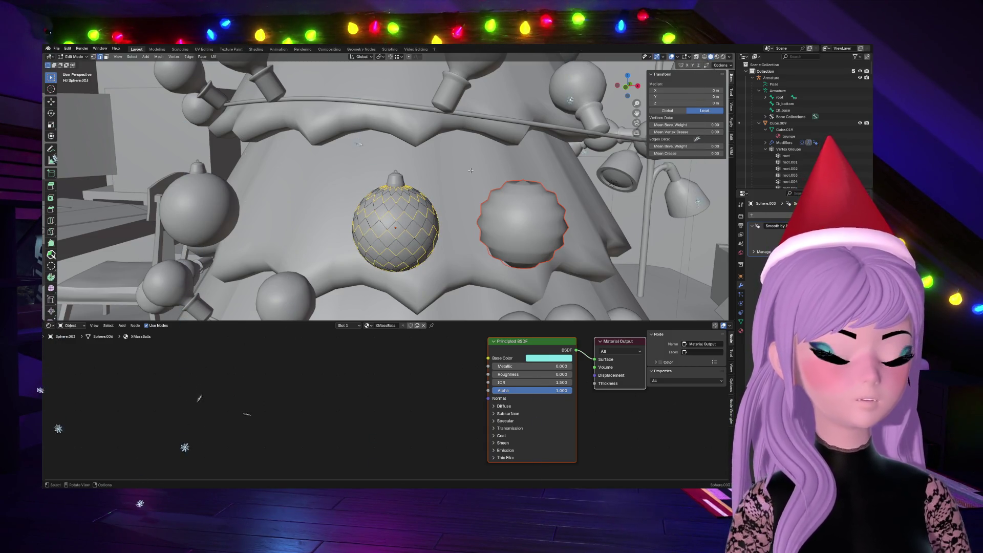
key("a")
key("s")
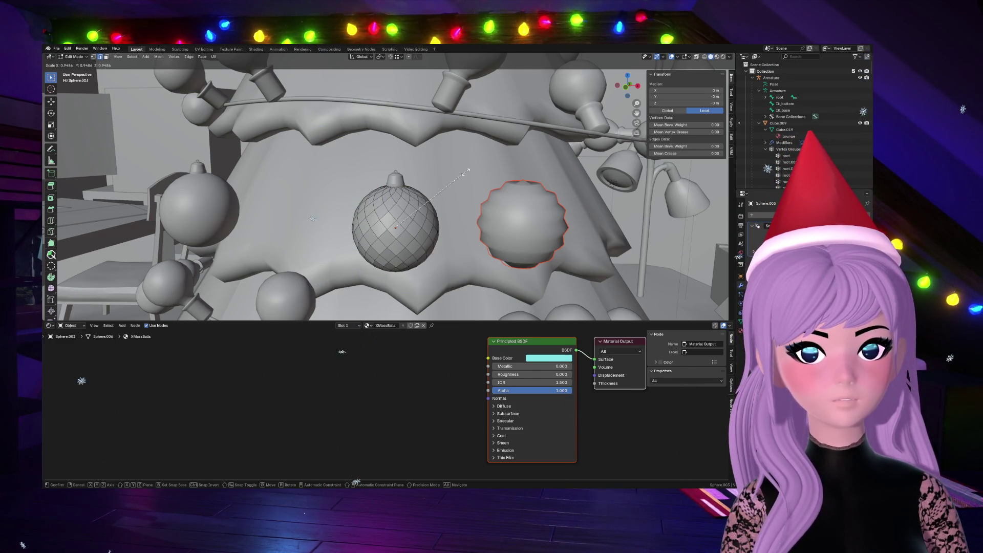
key("Escape")
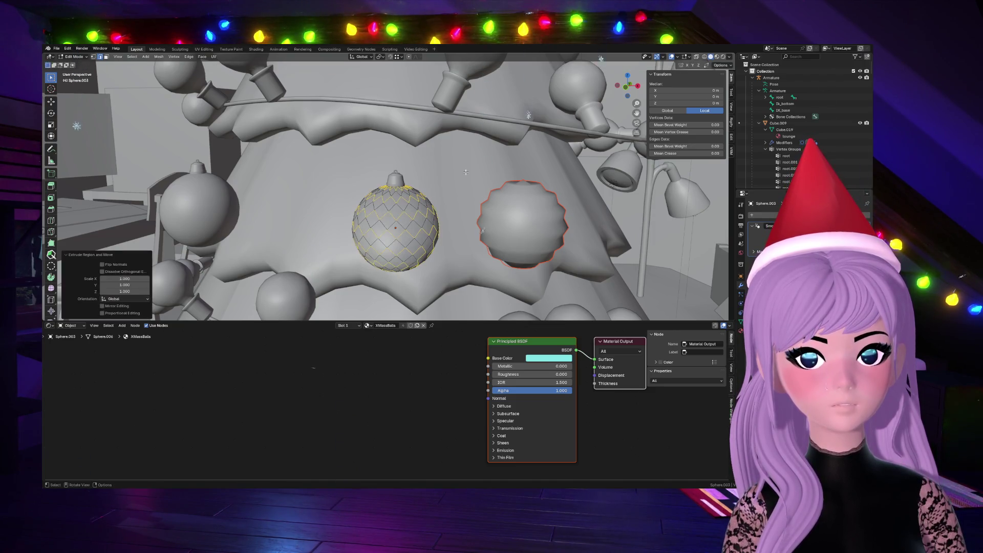
Step: Grow the selection across the bauble and undo it, leaving the checker edge selection
key("ctrl")
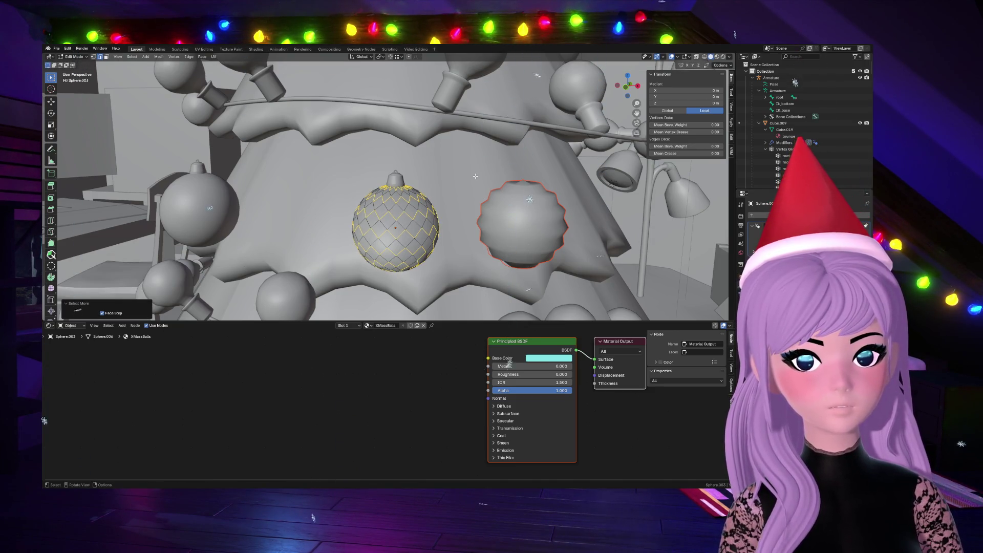
key("a")
key("ctrl+z")
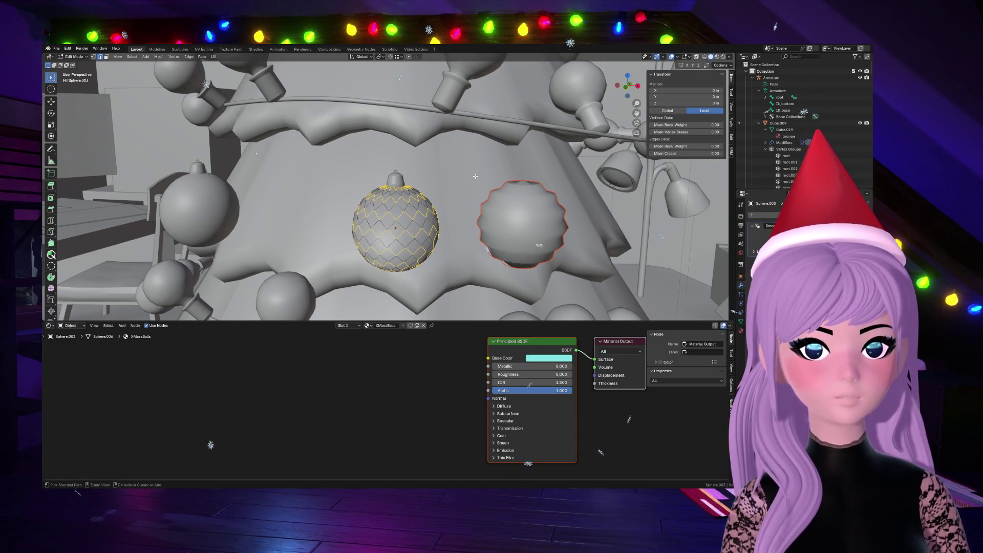
scroll(476, 176, "up", 3)
scroll(431, 223, "up", 4)
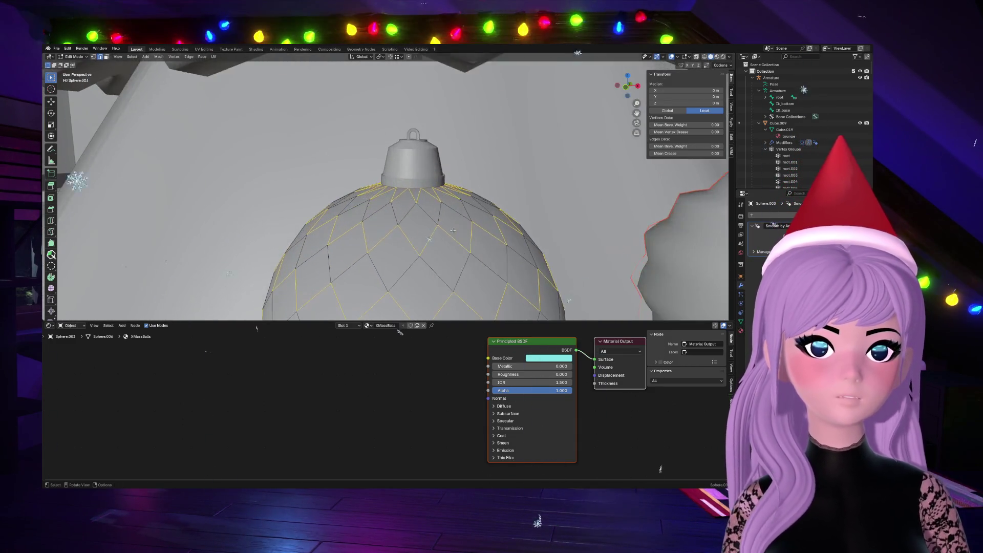
scroll(385, 270, "down", 3)
Step: Clear stray edge and face picks, select the whole bauble mesh and switch to vertex mode
left_click(380, 269)
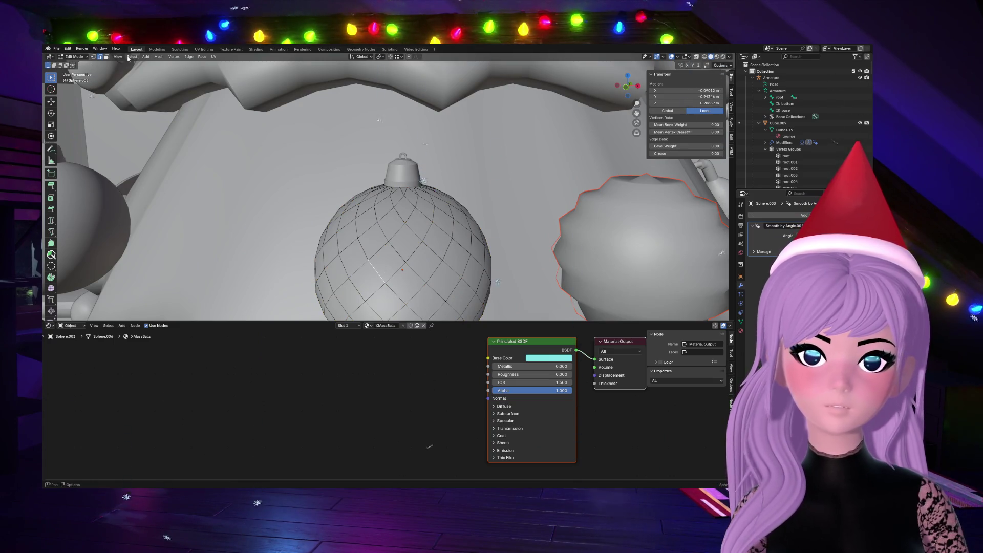
key("alt+a")
left_click(390, 270)
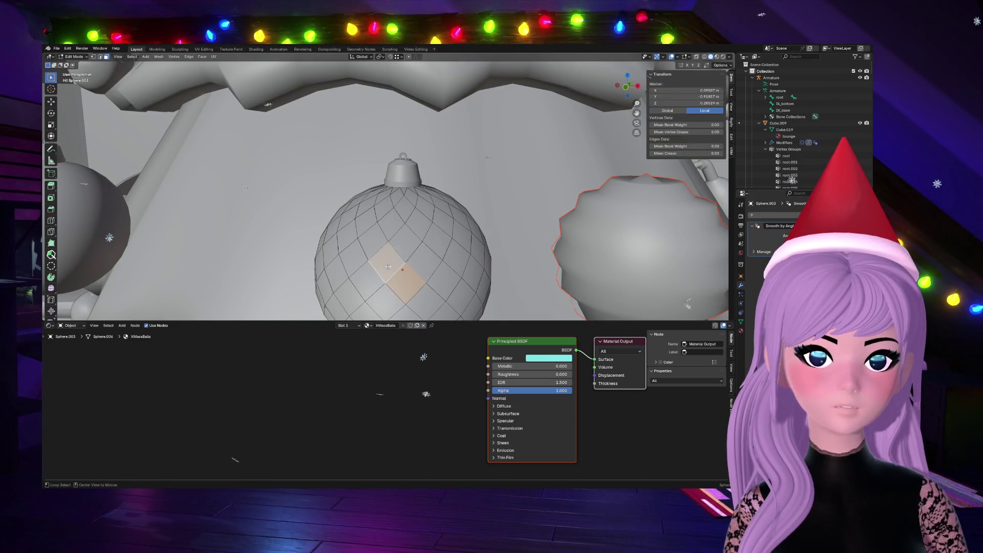
key("ctrl+z")
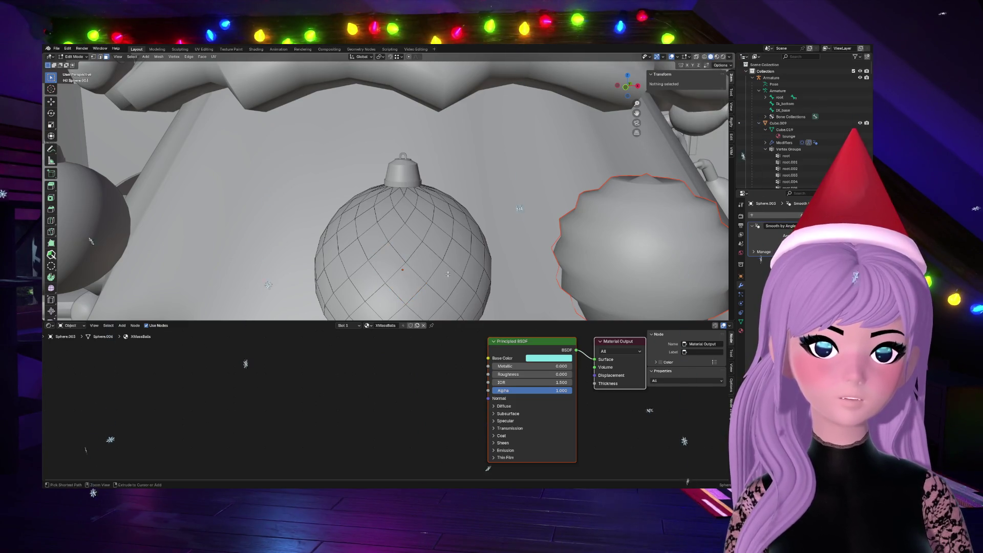
key("a")
key("1")
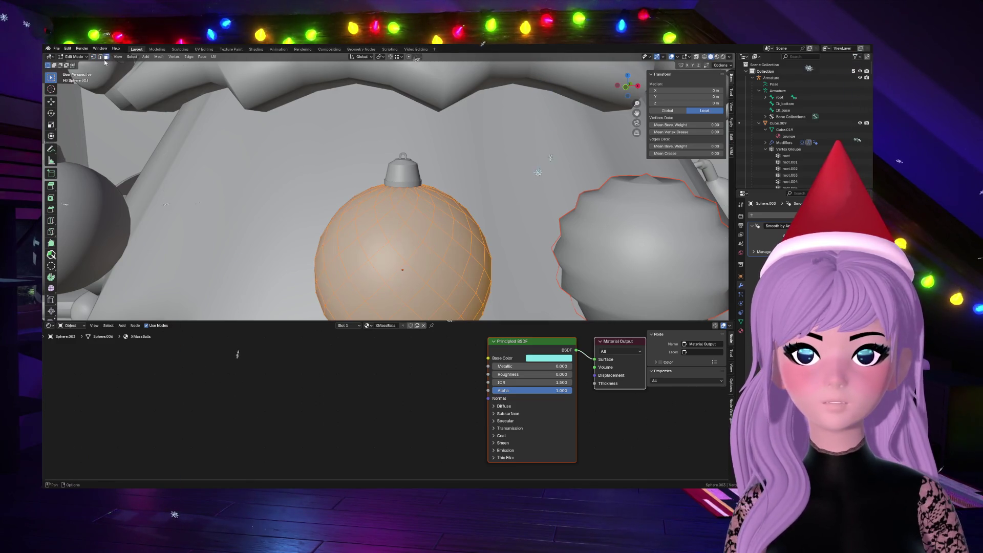
Step: In face mode, try two crossing diagonal face loops on the bauble and clear them
key("3")
left_click(418, 254, "alt")
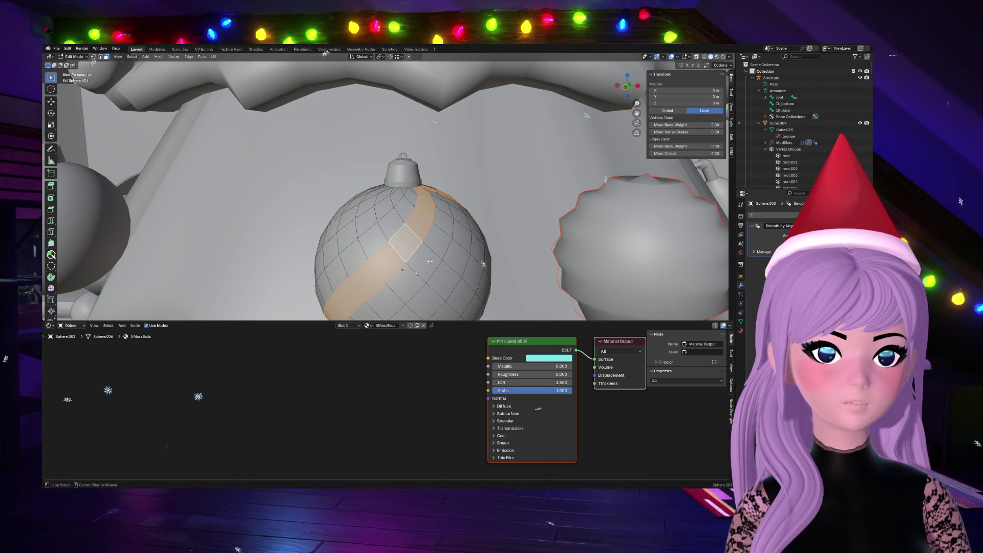
middle_click_drag(430, 262, 432, 259)
left_click(447, 274, "alt+shift")
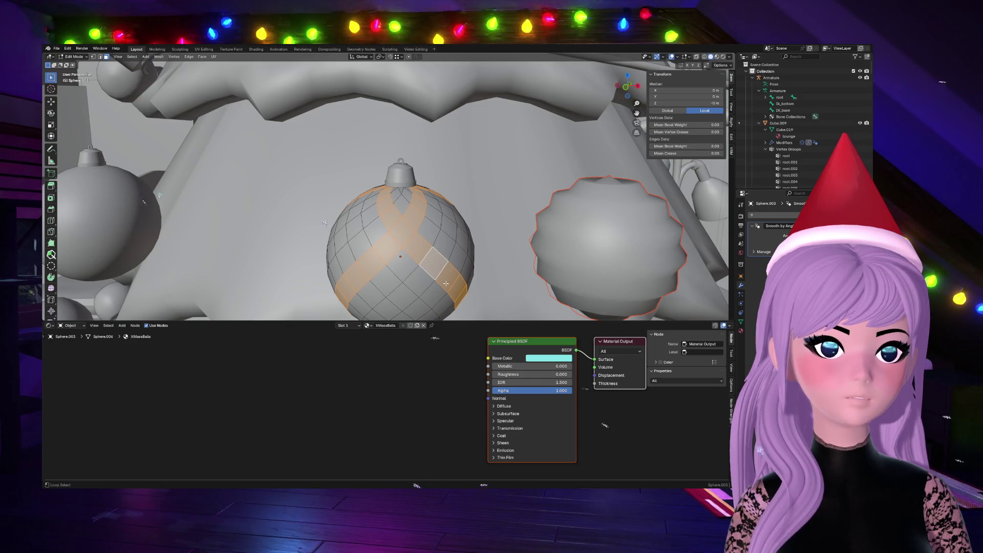
key("alt+a")
Step: Build a lattice of crossing diagonal face loops, undoing one stray loop
left_click(403, 205, "alt")
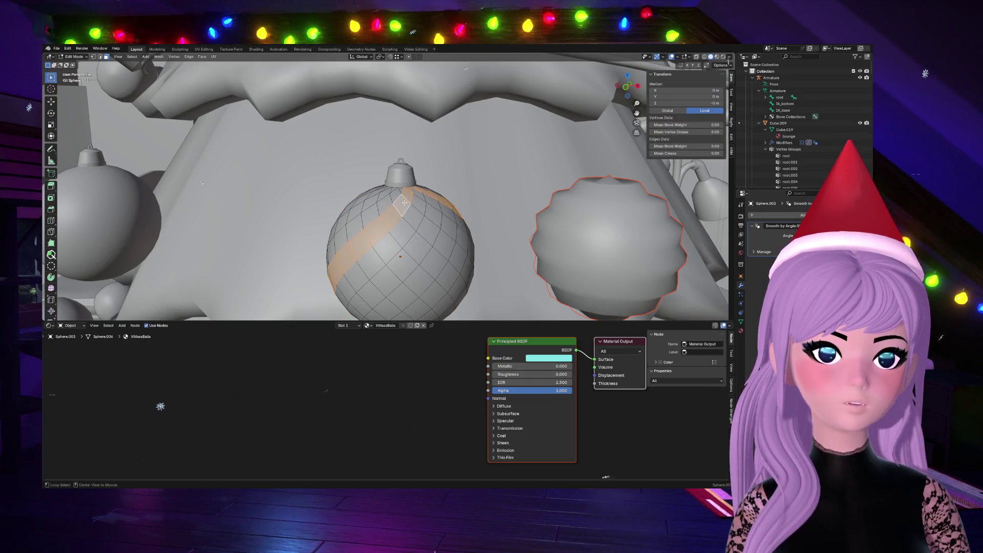
left_click(374, 202, "alt")
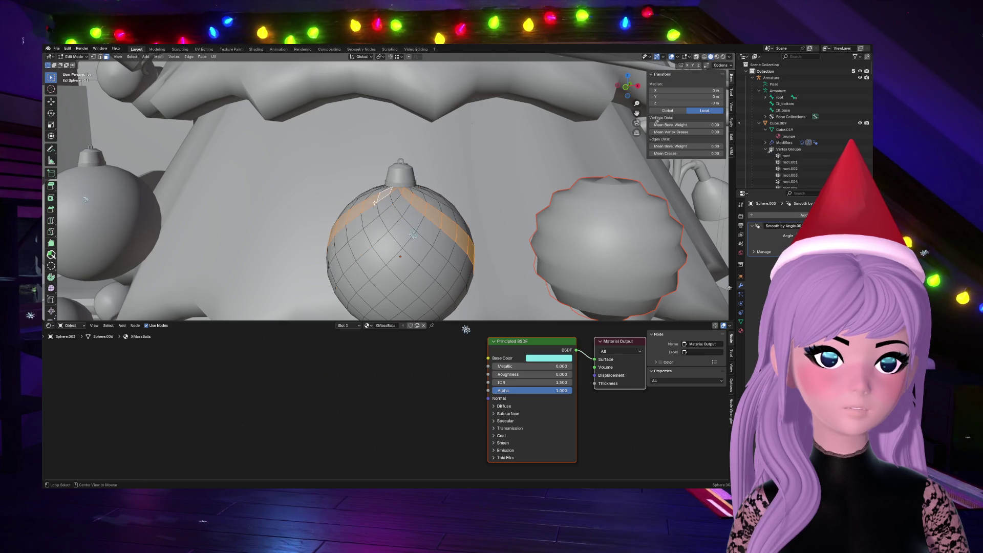
left_click(389, 219, "alt+shift")
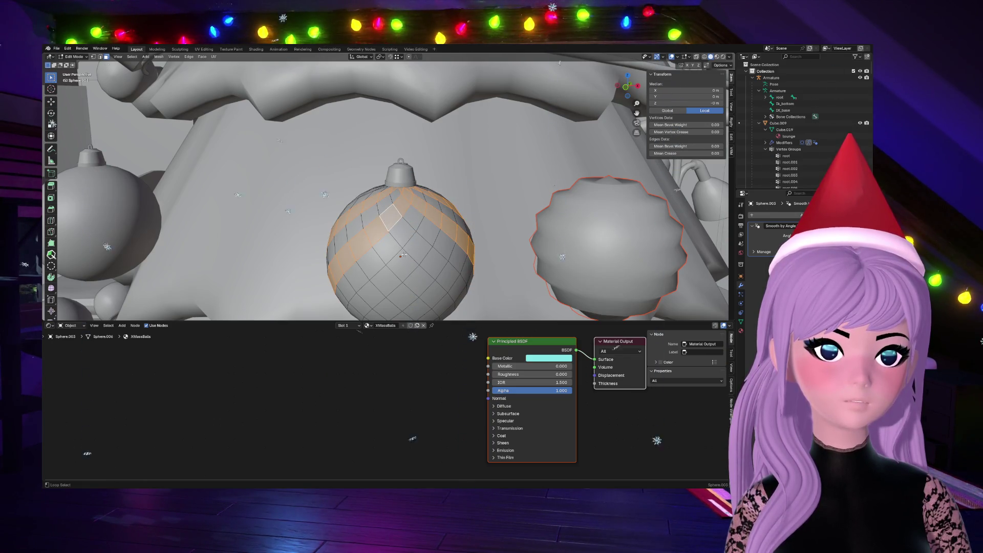
left_click(404, 255, "alt+shift")
left_click(433, 295, "alt+shift")
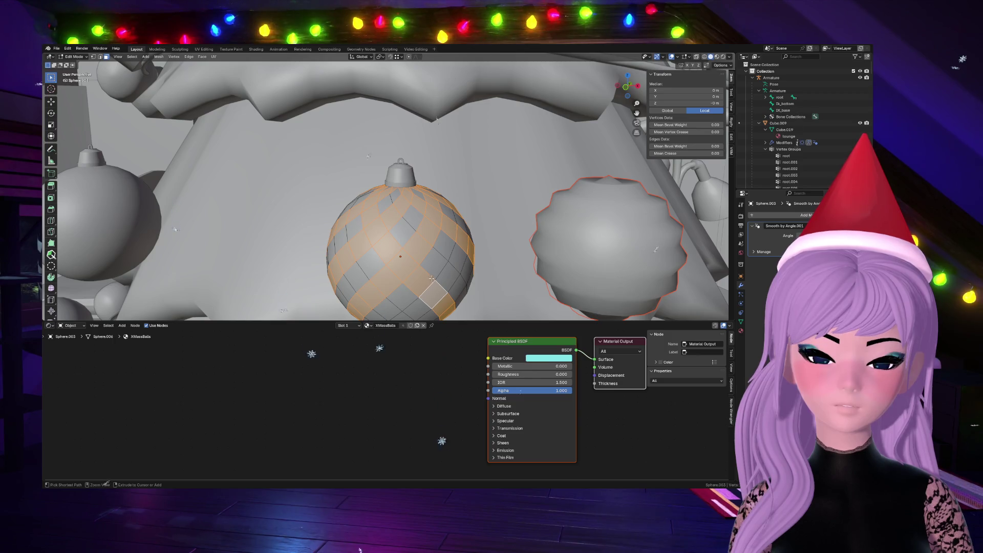
key("ctrl+z")
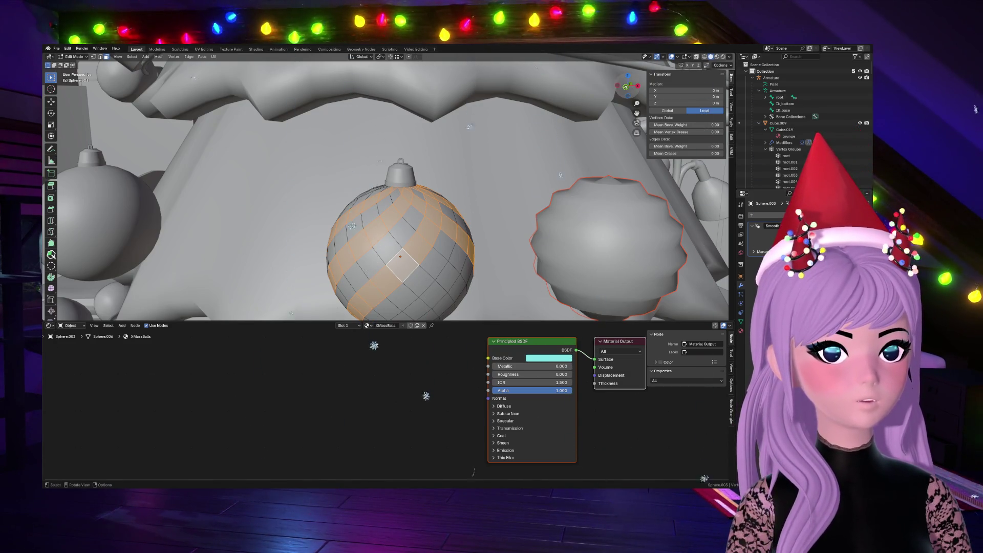
Step: Orbit around the lattice selection and undo an accidental active-face change
middle_click_drag(384, 231, 431, 231)
left_click(435, 261, "shift")
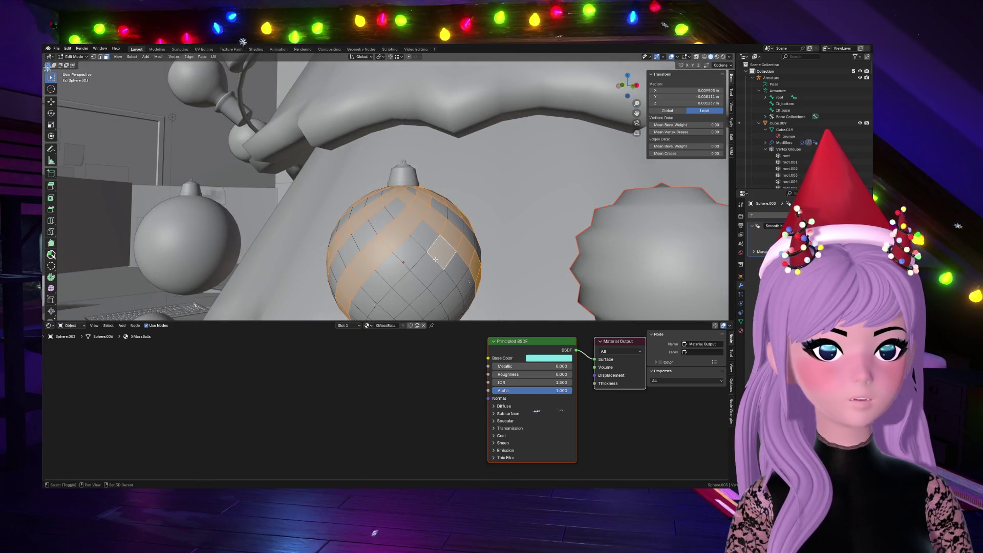
key("ctrl+z")
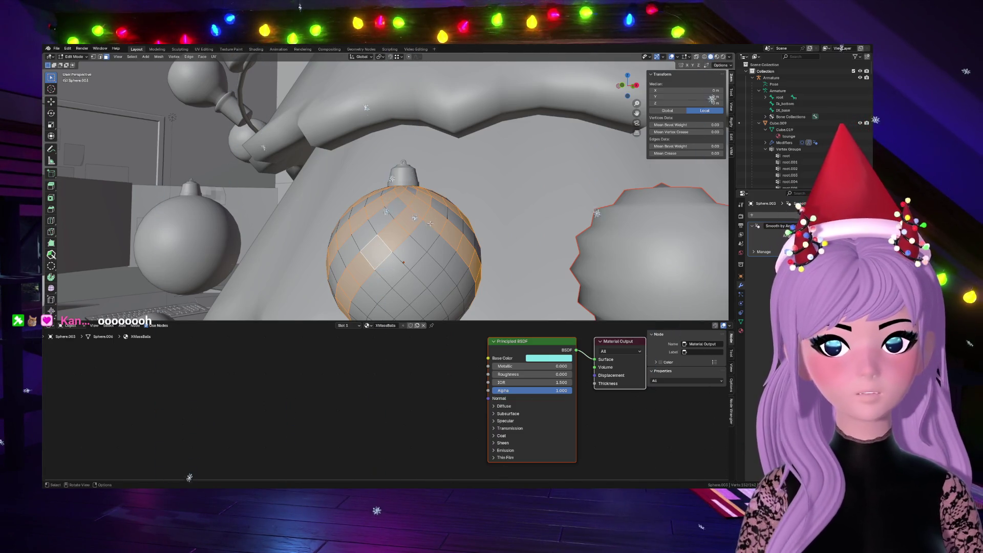
Step: Select one diagonal face loop and add a crossing loop to form an X on the bauble
left_click(431, 257, "alt")
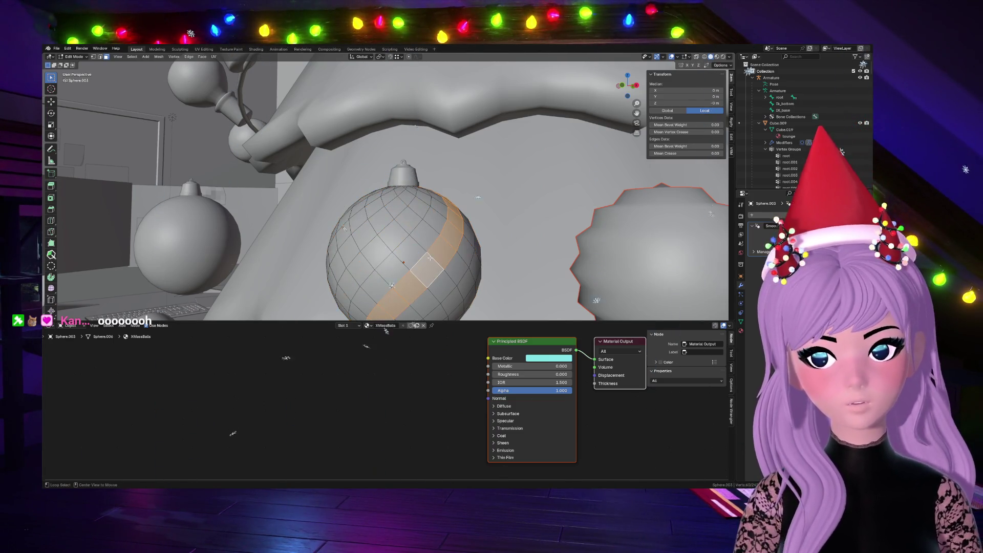
left_click(408, 226, "alt+shift")
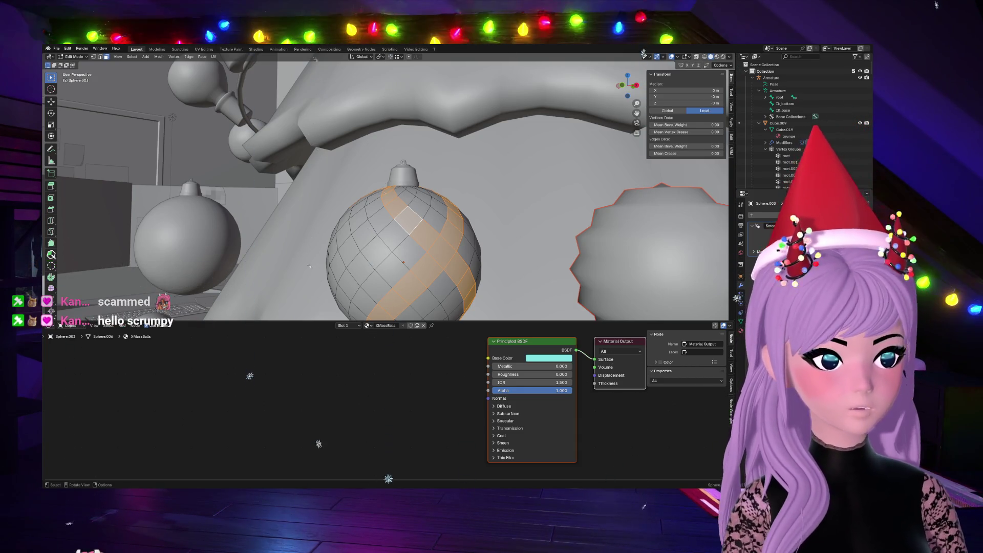
Step: Clear the selection and cycle through diagonal face loops until one runs the right way
key("alt+a")
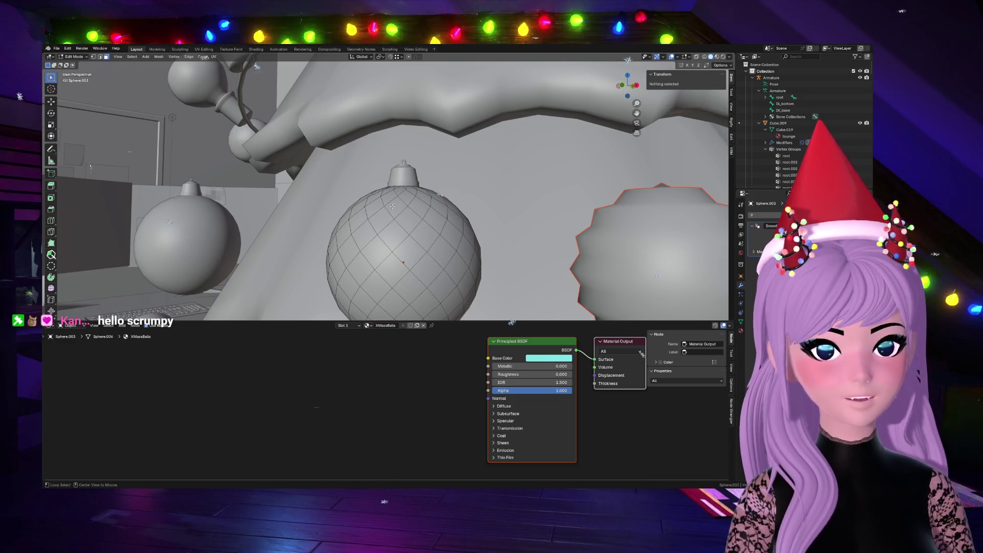
left_click(438, 264, "alt")
left_click(392, 264, "alt")
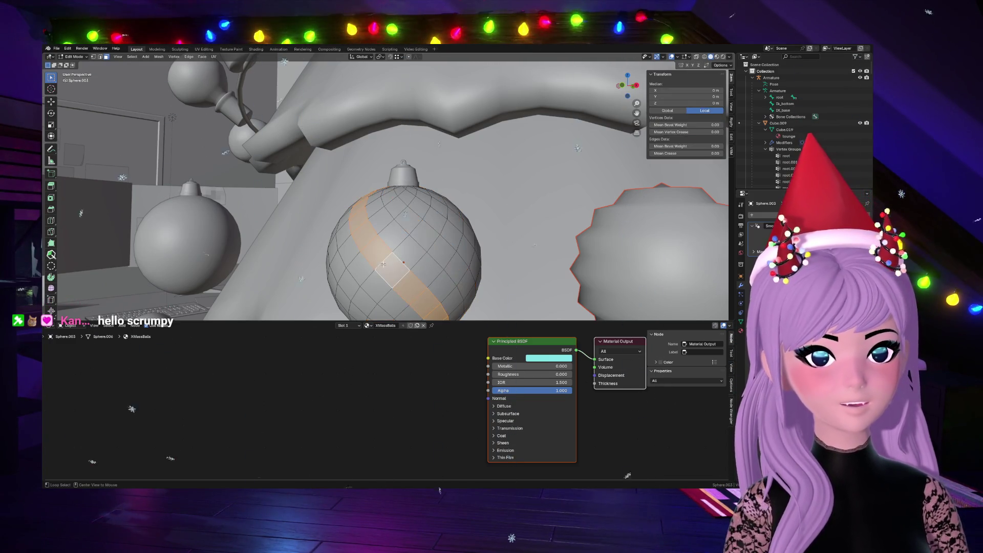
left_click(417, 237, "alt+shift")
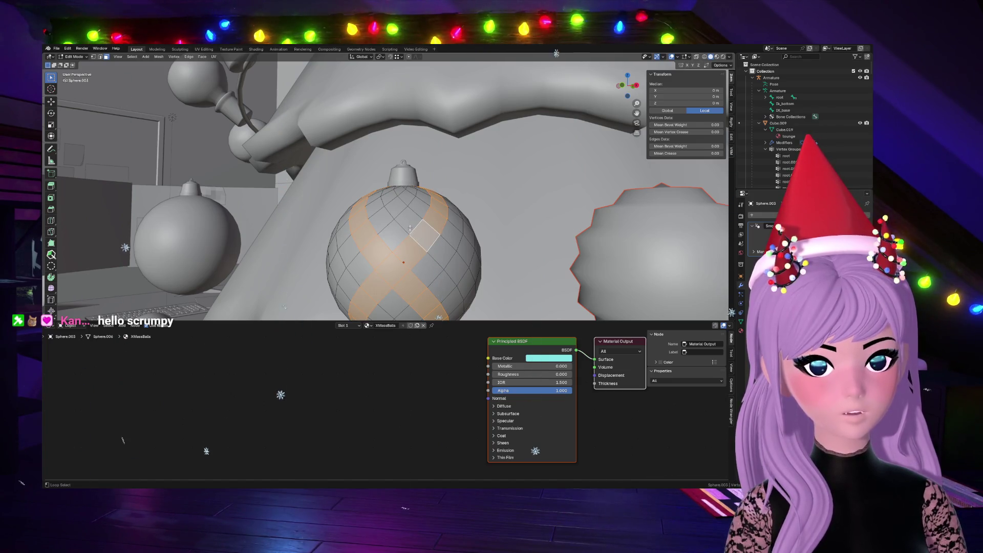
left_click(392, 265, "alt")
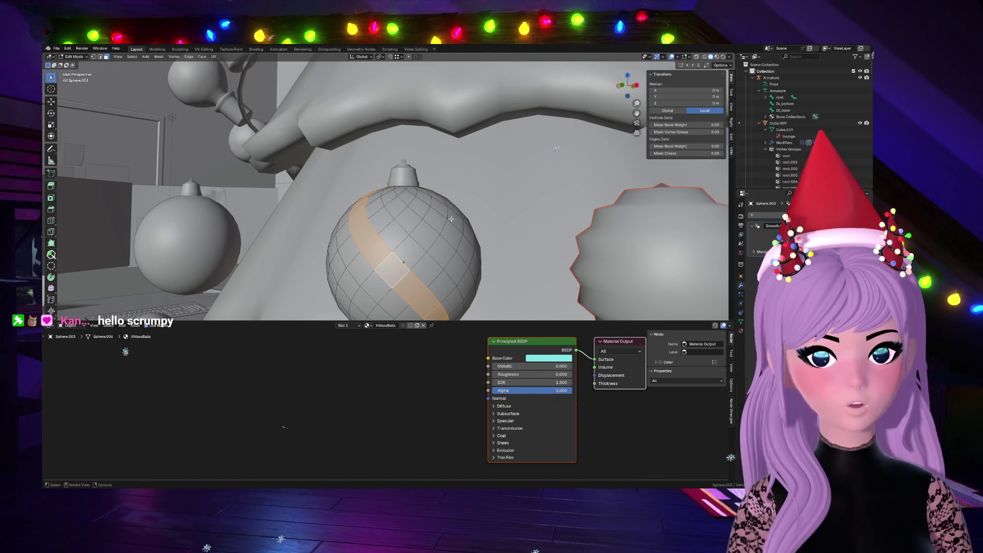
left_click(419, 237, "alt+shift")
left_click(443, 258, "alt")
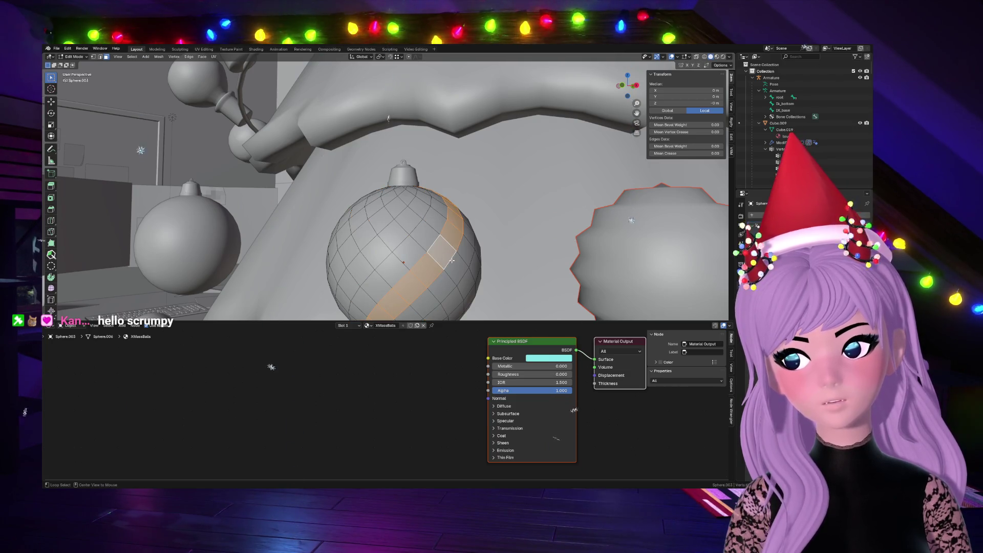
Step: Pick a diagonal band and add a parallel one so two spiral stripes wrap the bauble
left_click(465, 280, "alt")
left_click(380, 265, "alt+shift")
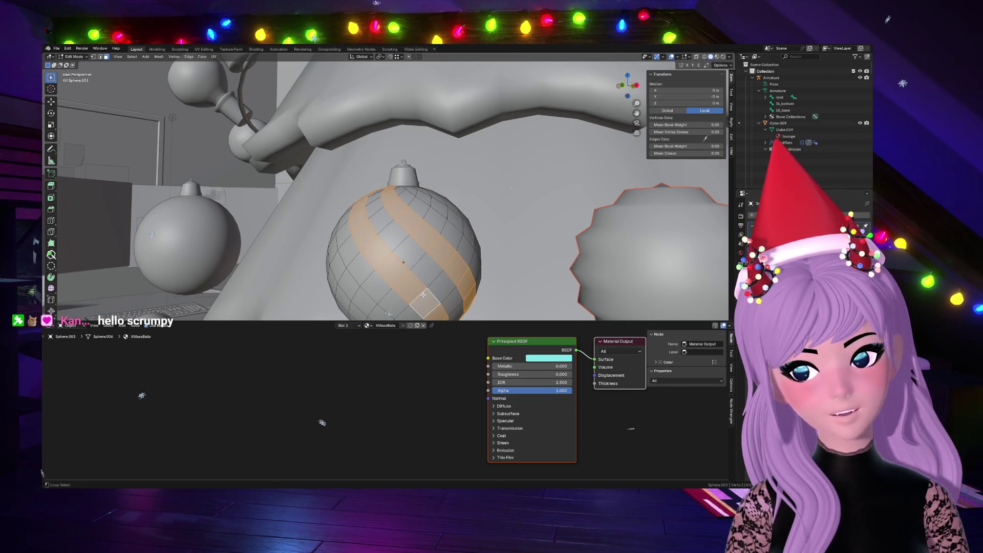
mouse_move(380, 265)
middle_mouse_down()
mouse_move(386, 273)
mouse_move(550, 122)
mouse_move(132, 80)
mouse_move(67, 48)
mouse_move(135, 364)
middle_mouse_up()
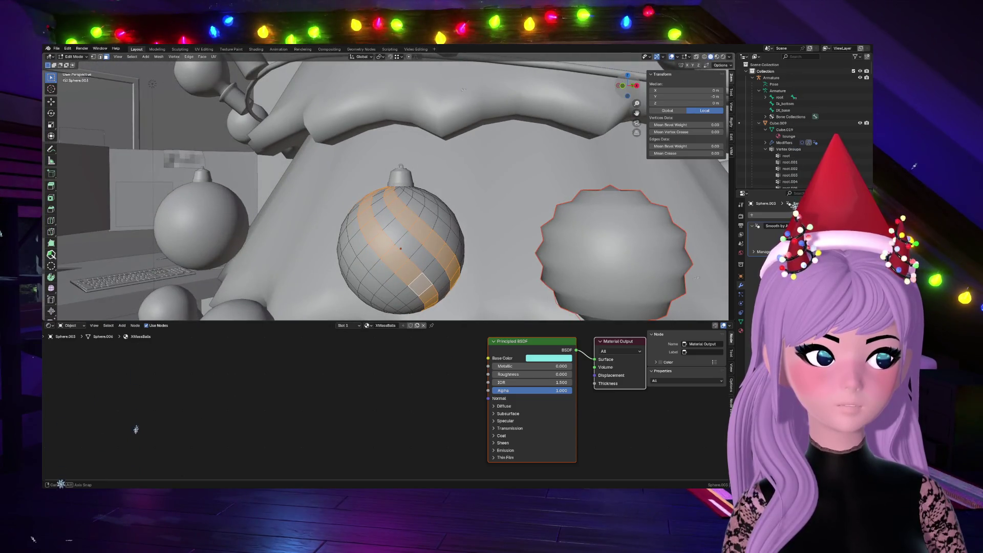
middle_click_drag(135, 427, 135, 492)
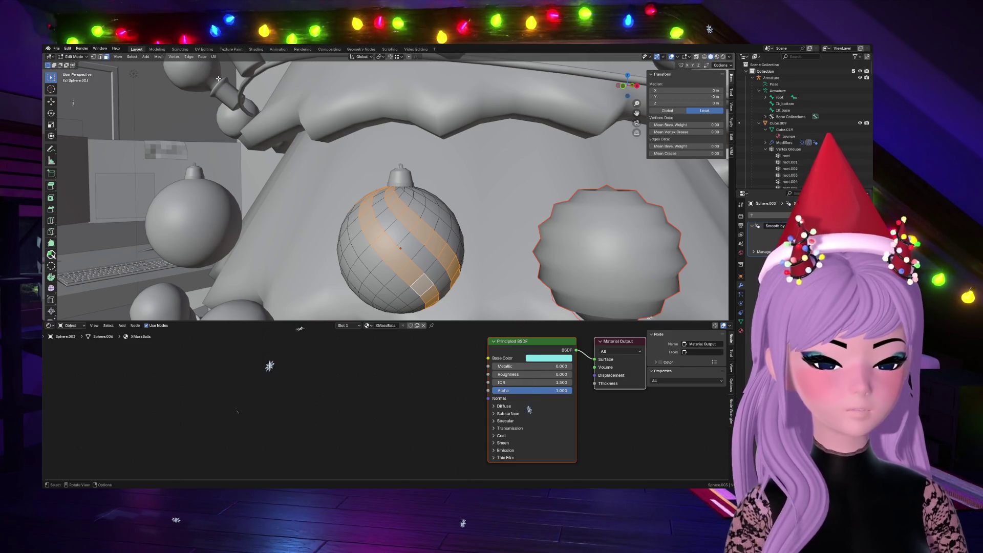
Step: Try Select Similar and grow/shrink on the stripes, undoing back to the narrow stripe selection
left_click(132, 57)
mouse_move(147, 139)
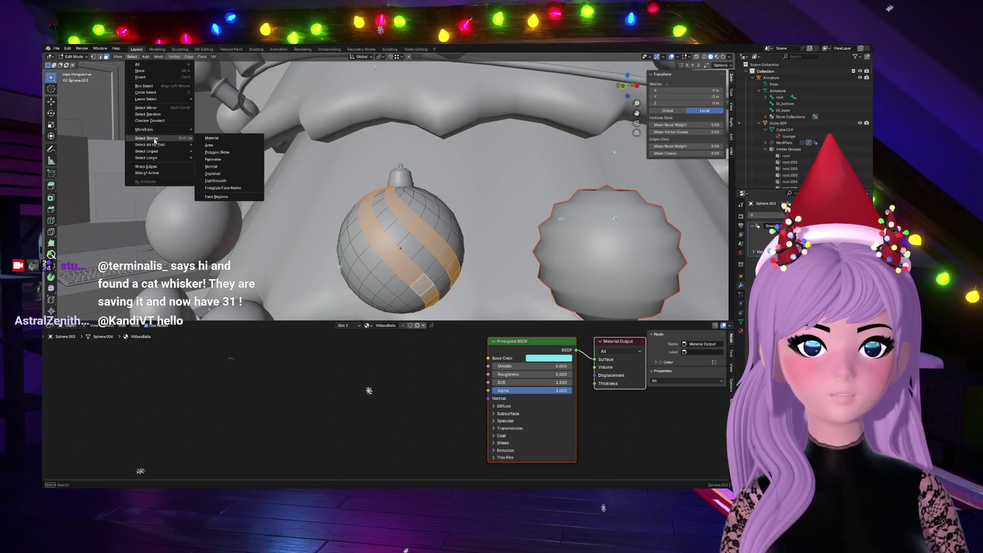
left_click(223, 140)
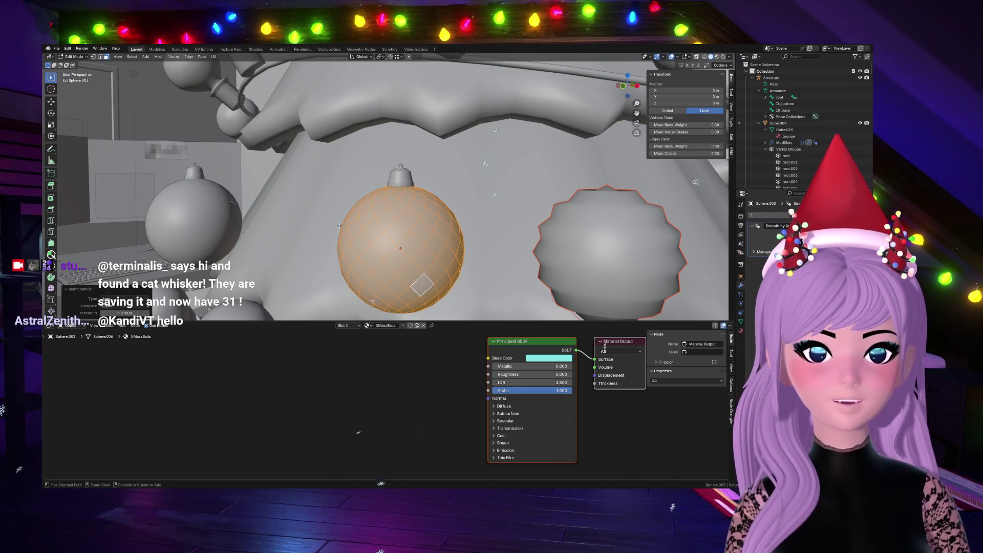
key("ctrl+z")
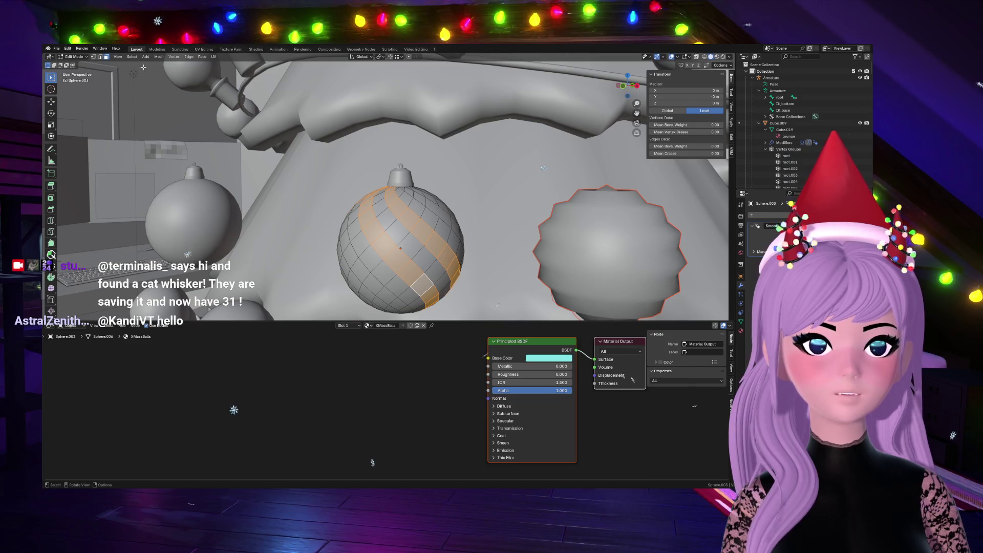
key("ctrl+KP_Add")
key("ctrl+KP_Add")
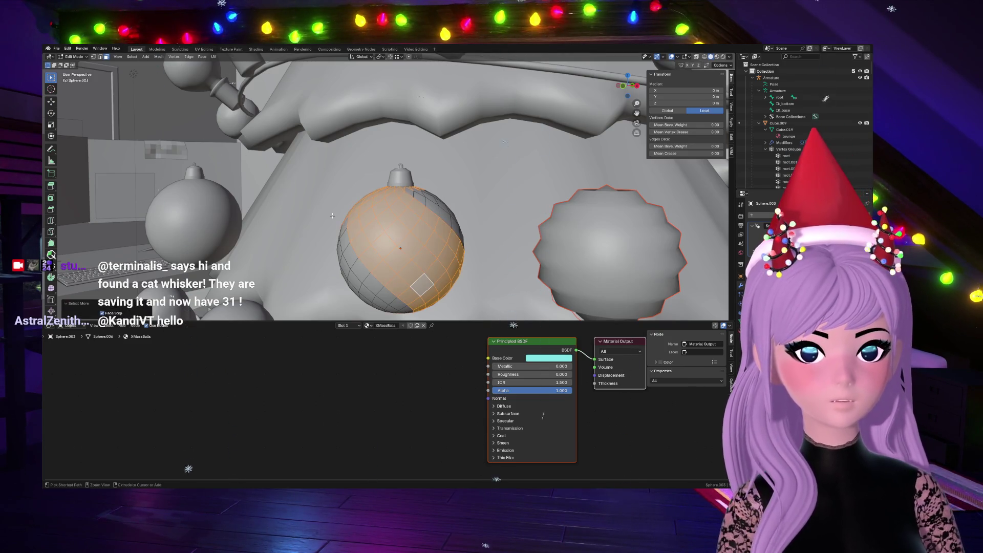
key("ctrl+KP_Subtract")
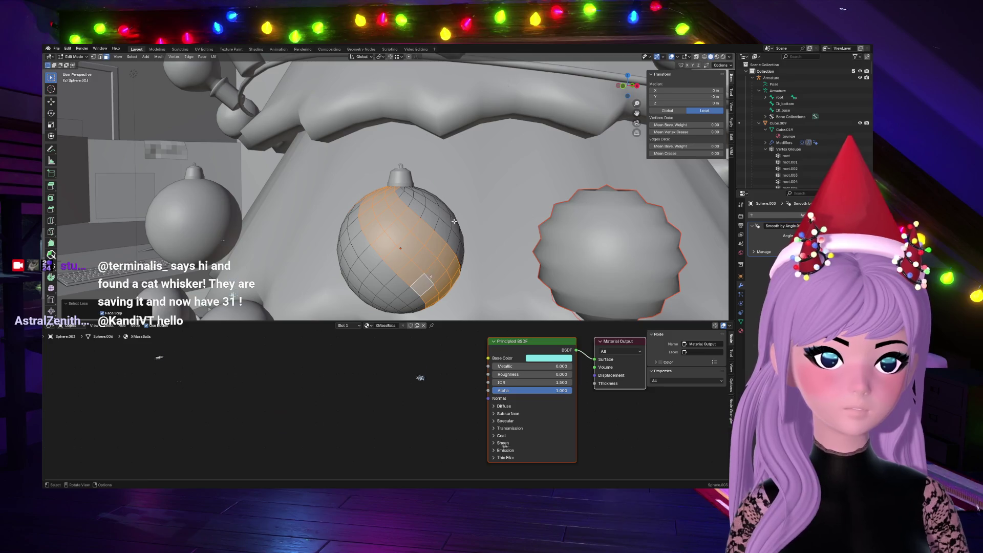
mouse_move(423, 213)
middle_mouse_down()
mouse_move(508, 310)
mouse_move(538, 223)
middle_mouse_up()
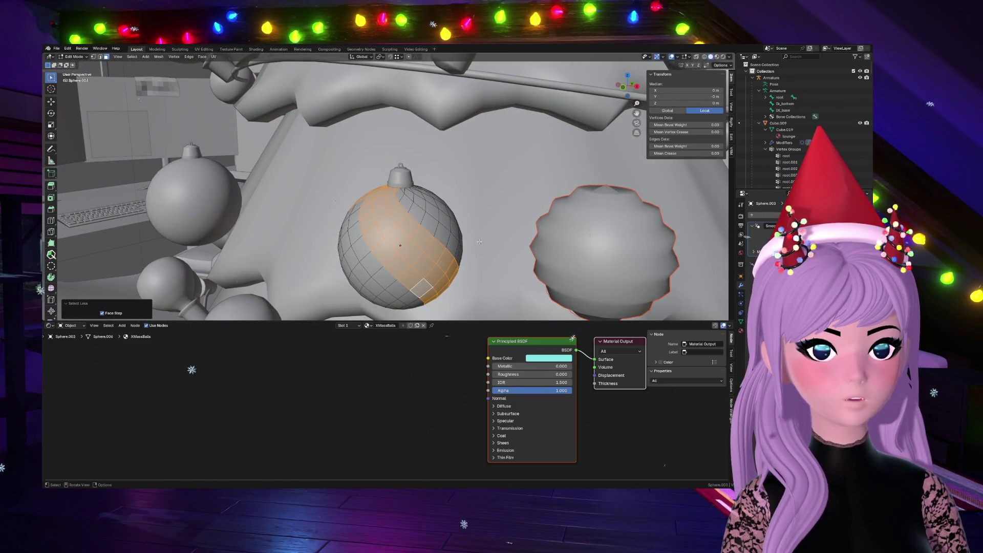
middle_click_drag(538, 224, 515, 258)
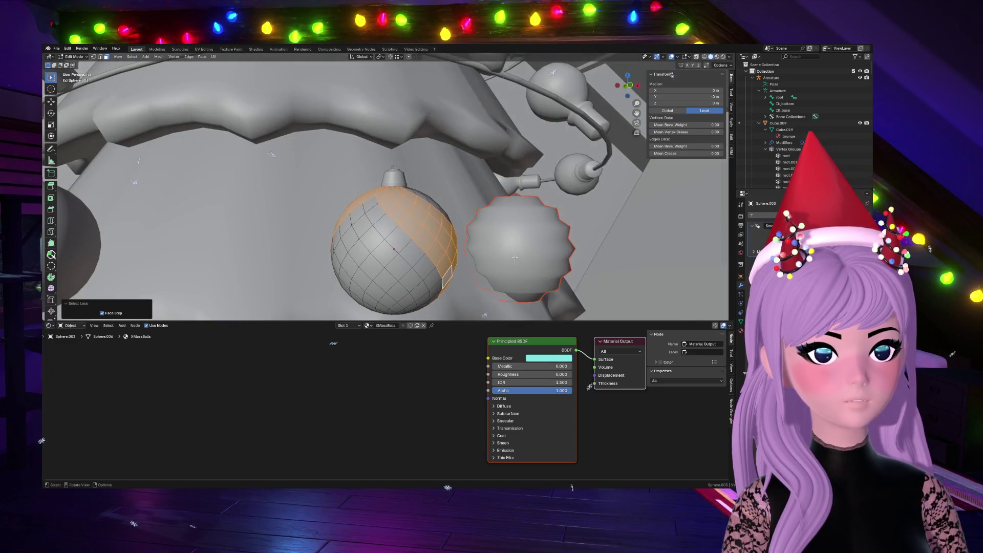
Step: Shift+Alt-click crossing face loops into a dense diamond lattice across the bauble
left_click(400, 294, "alt")
left_click(424, 237, "alt+shift")
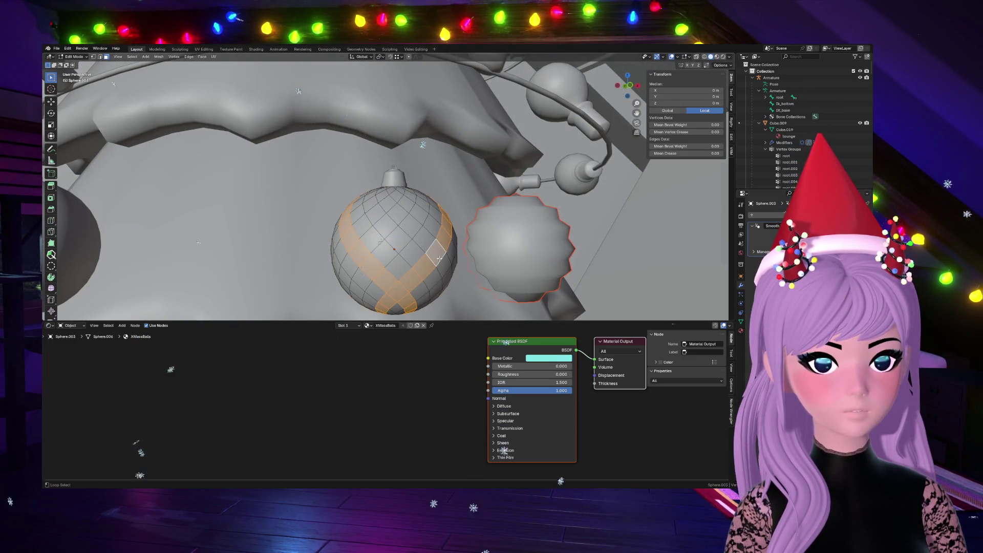
left_click(416, 217, "alt+shift")
left_click(390, 200, "alt+shift")
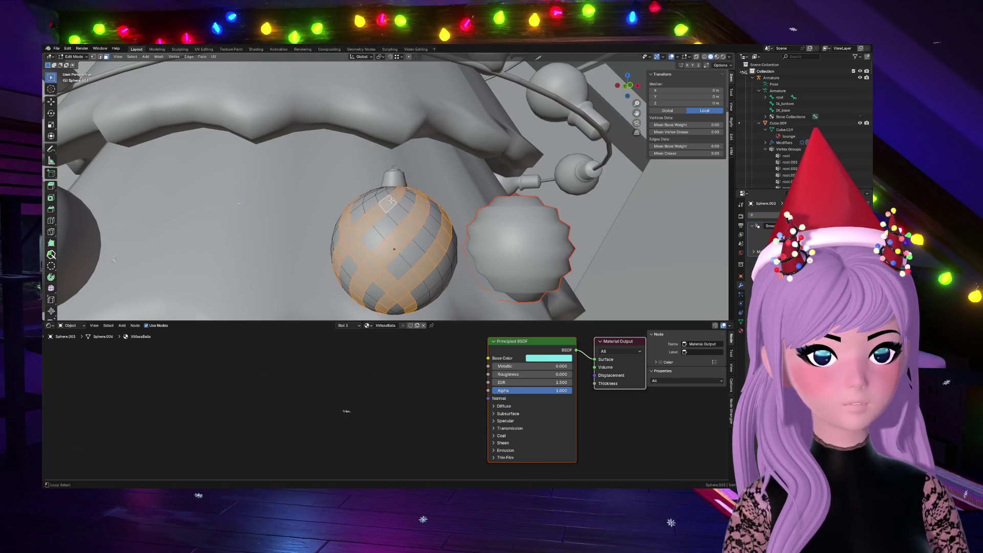
left_click(371, 194, "alt+shift")
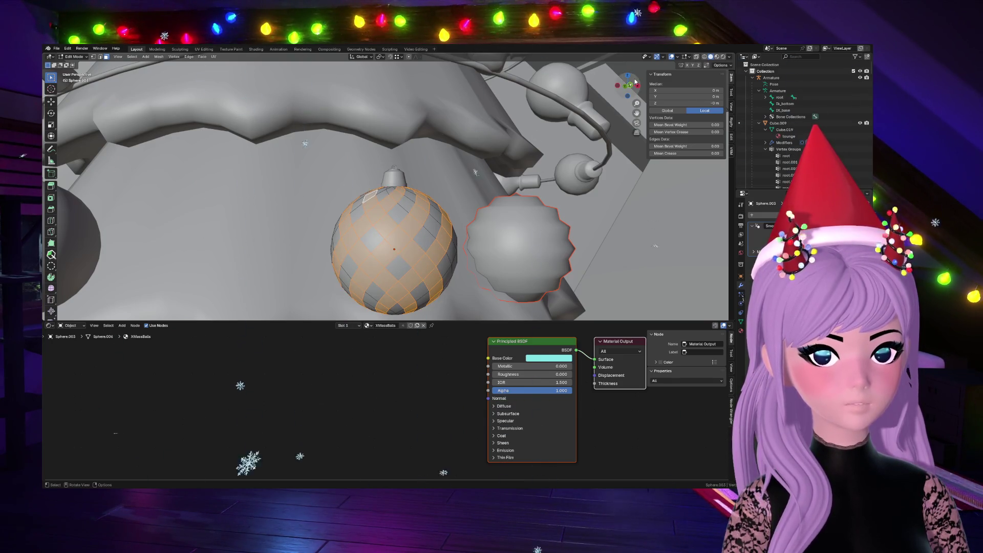
middle_click_drag(563, 107, 410, 265)
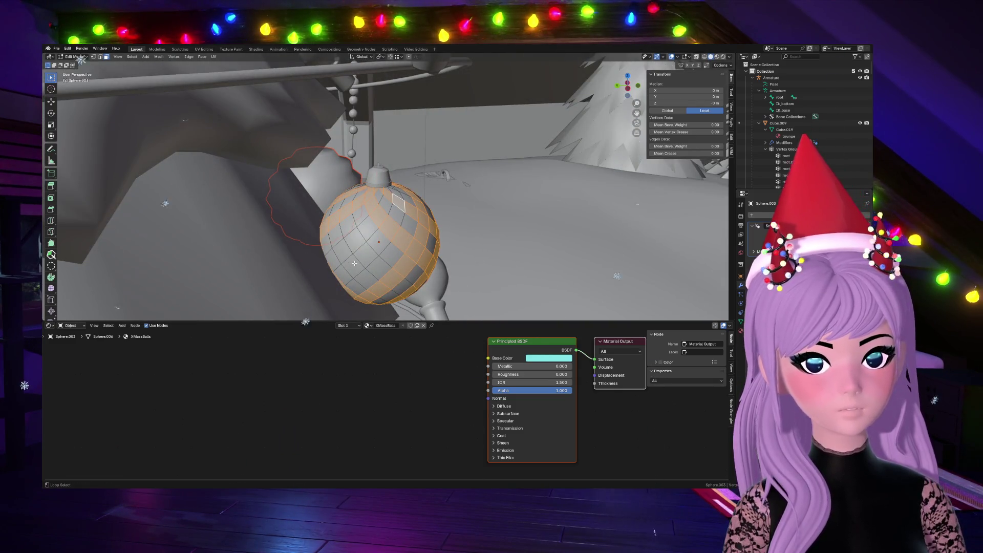
left_click(353, 263, "alt+shift")
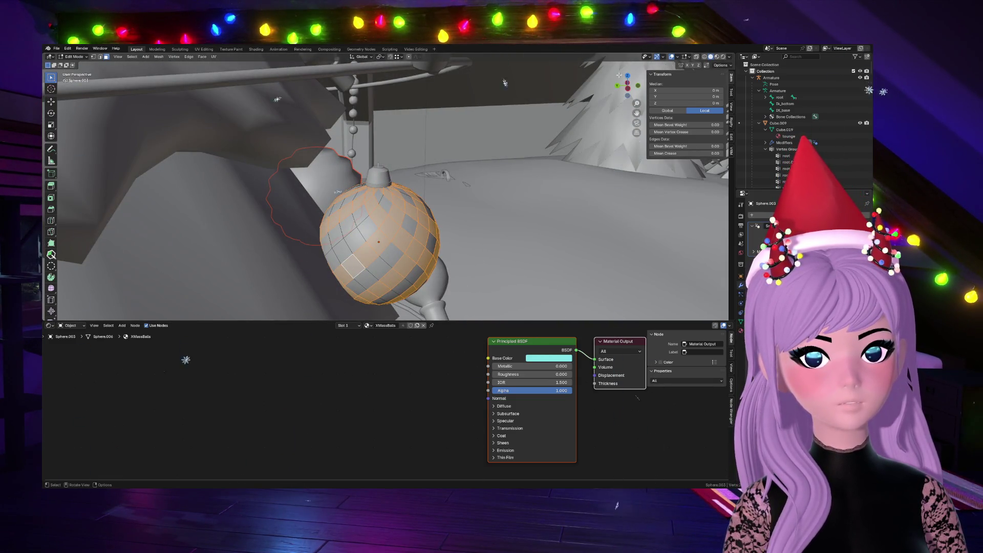
Step: Add one more loop to complete the checker pattern, then clear all selected faces
mouse_move(337, 189)
middle_mouse_down()
mouse_move(334, 289)
mouse_move(549, 179)
middle_mouse_up()
scroll(333, 289, "up", 2)
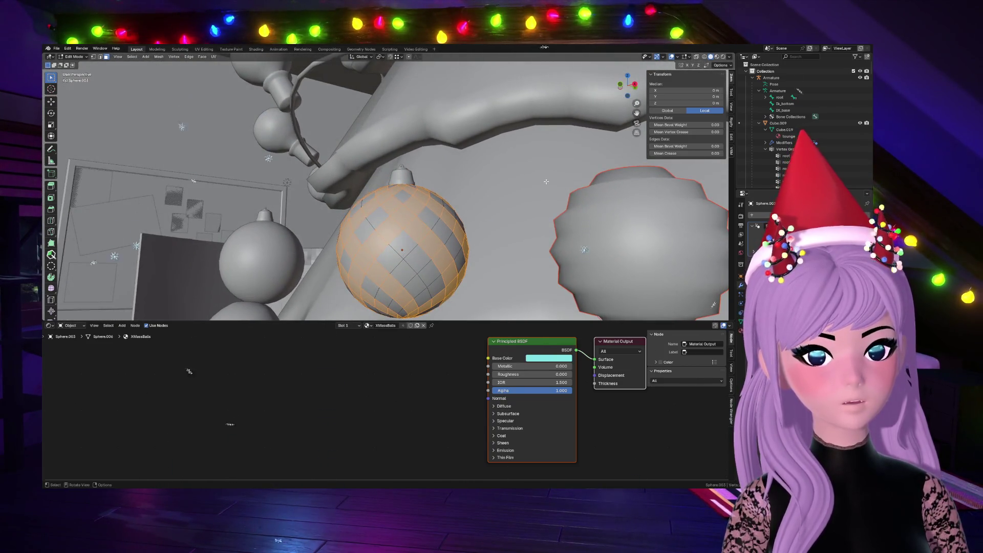
key("alt")
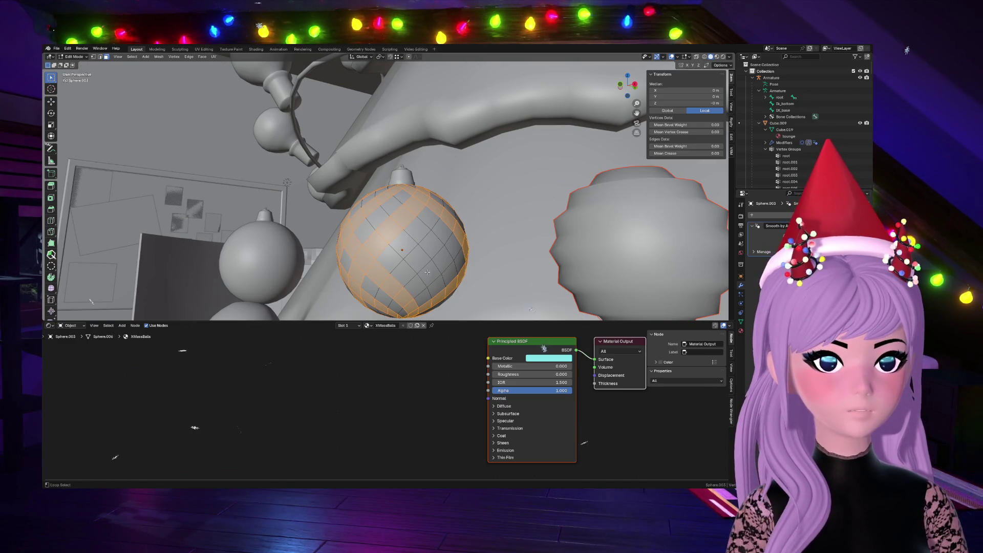
left_click(425, 271, "alt+shift")
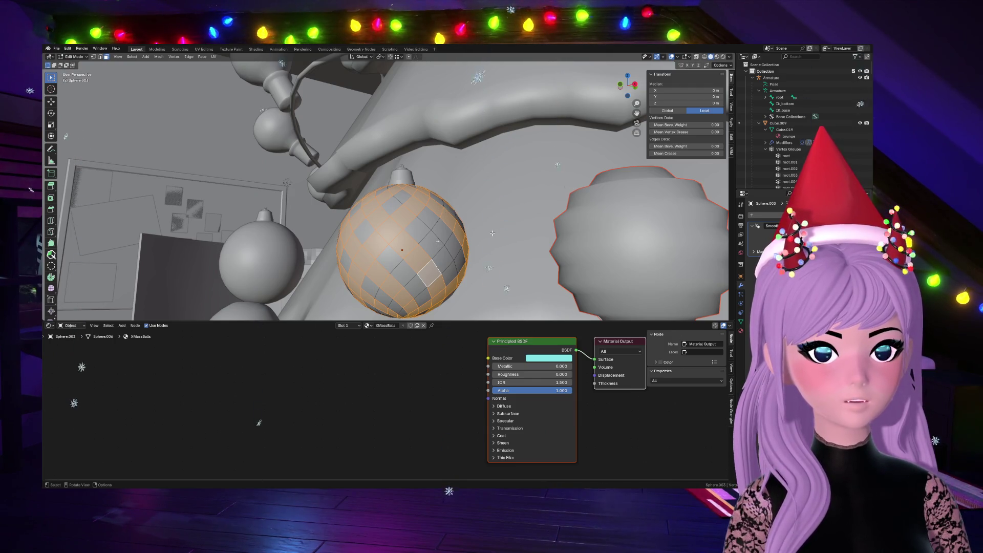
key("alt+a")
middle_click_drag(491, 232, 438, 119)
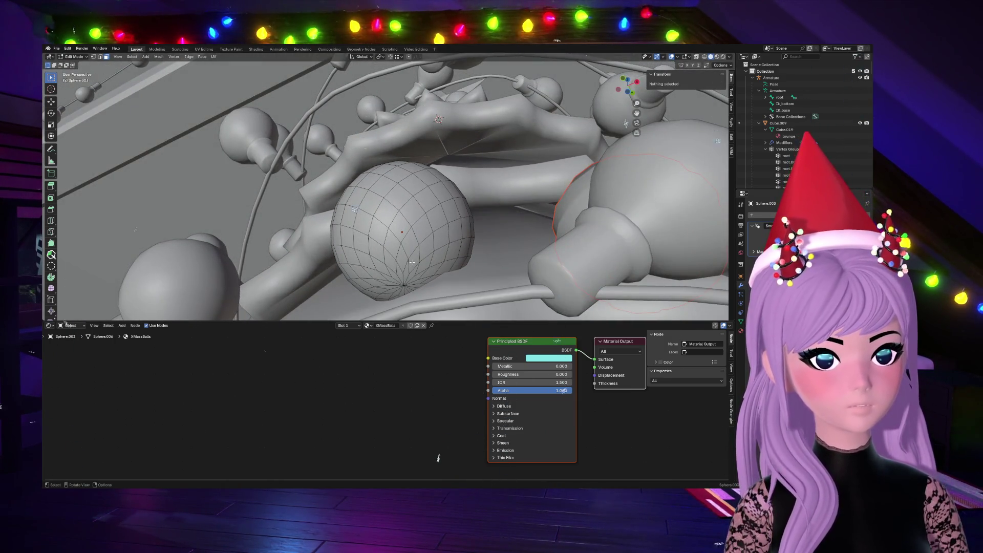
Step: Select face loops on the bauble, including two loops running through its pole
left_click(413, 257, "alt")
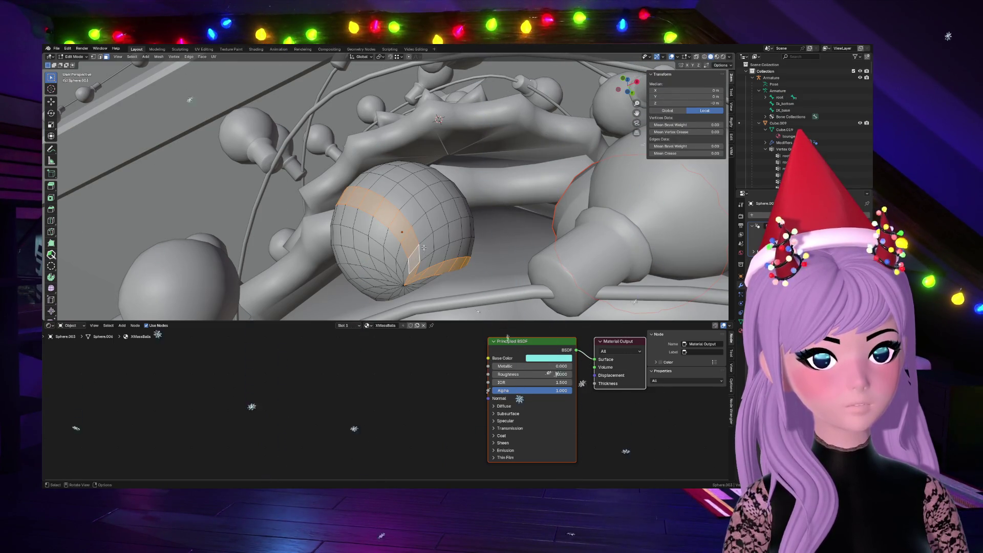
left_click(423, 248, "alt")
left_click(450, 231, "alt")
left_click(415, 258, "alt")
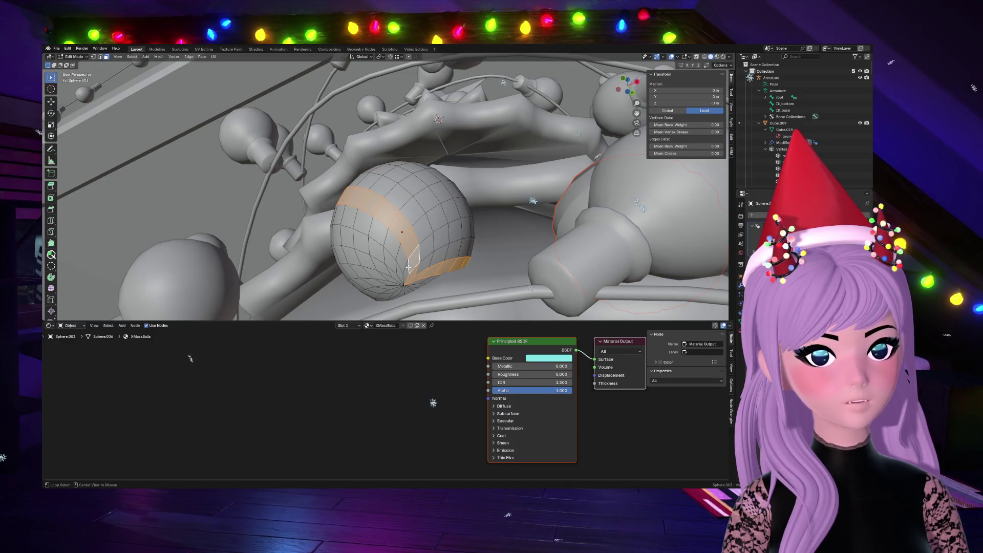
left_click(408, 268, "alt")
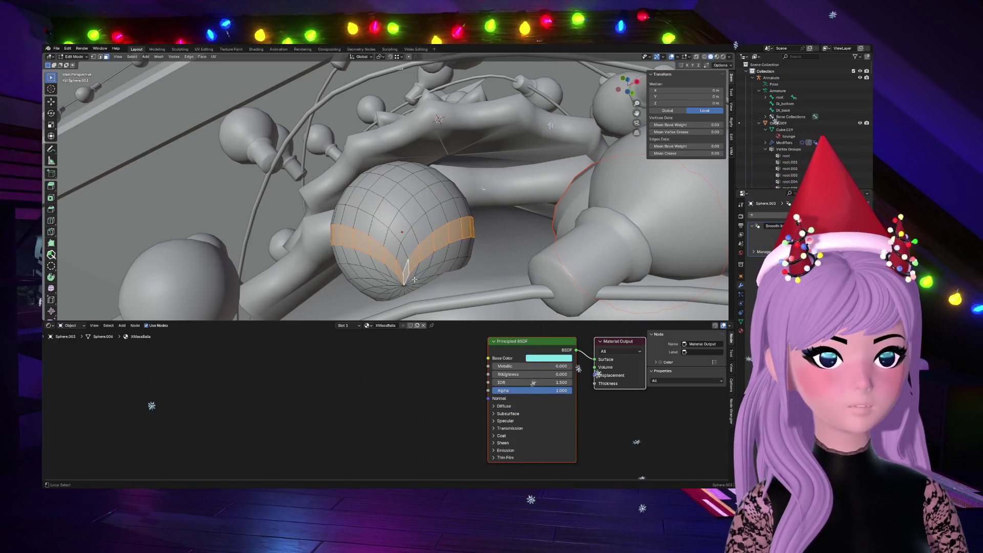
left_click(415, 280, "alt+shift")
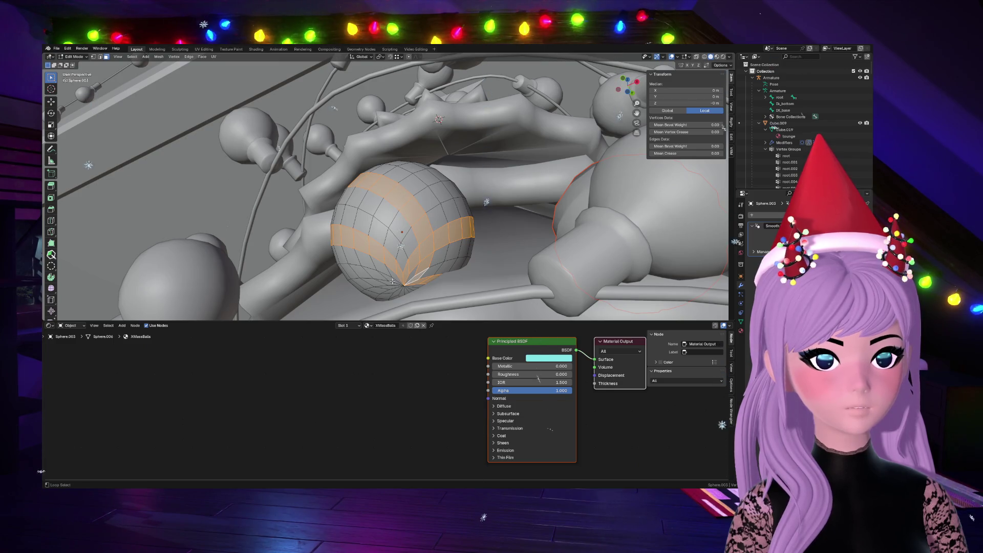
mouse_move(401, 288)
middle_mouse_down()
mouse_move(461, 254)
mouse_move(430, 231)
middle_mouse_up()
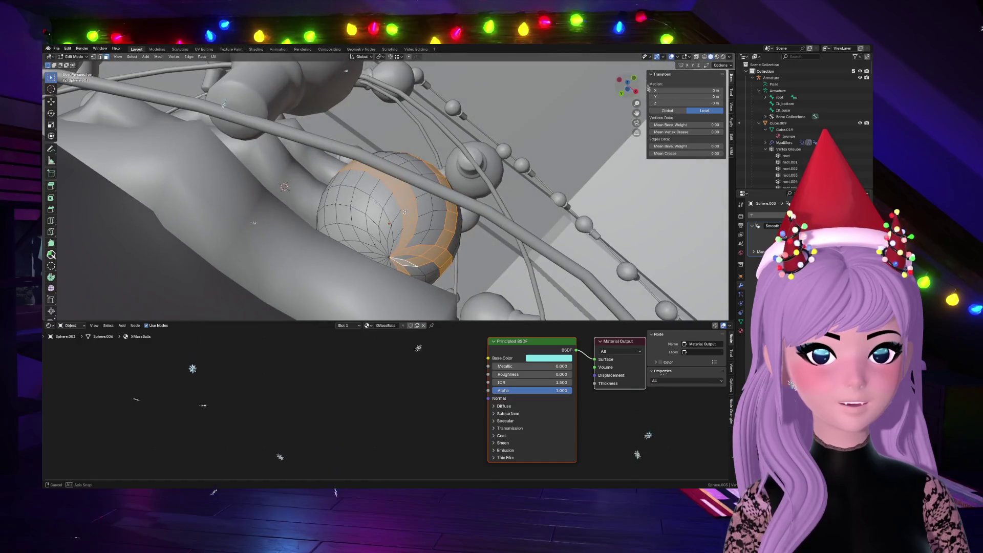
Step: Add a horizontal loop and two crossing diagonal loops to form the diamond lattice
left_click(390, 234, "alt+shift")
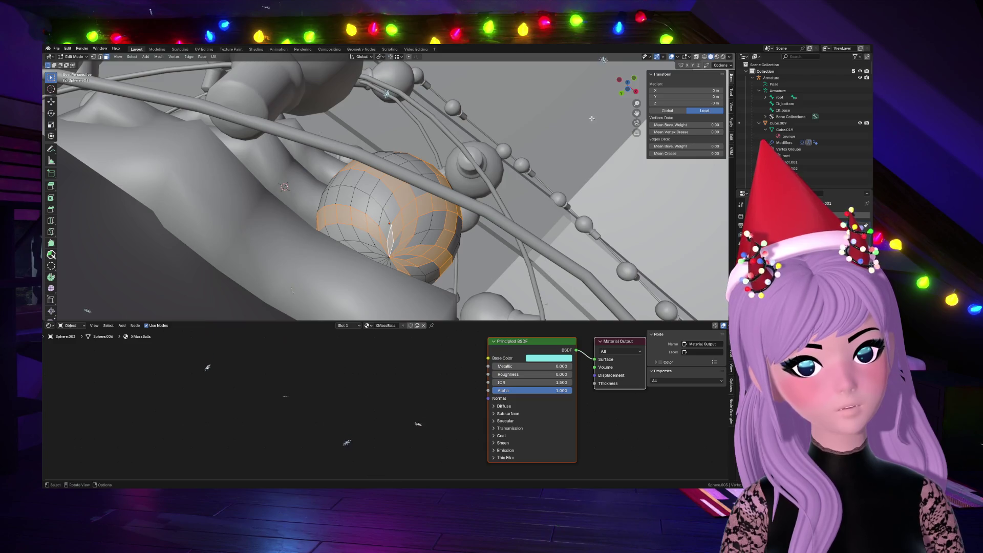
mouse_move(390, 235)
middle_mouse_down()
mouse_move(413, 133)
mouse_move(368, 122)
mouse_move(413, 67)
mouse_move(505, 182)
middle_mouse_up()
left_click(419, 220, "alt+shift")
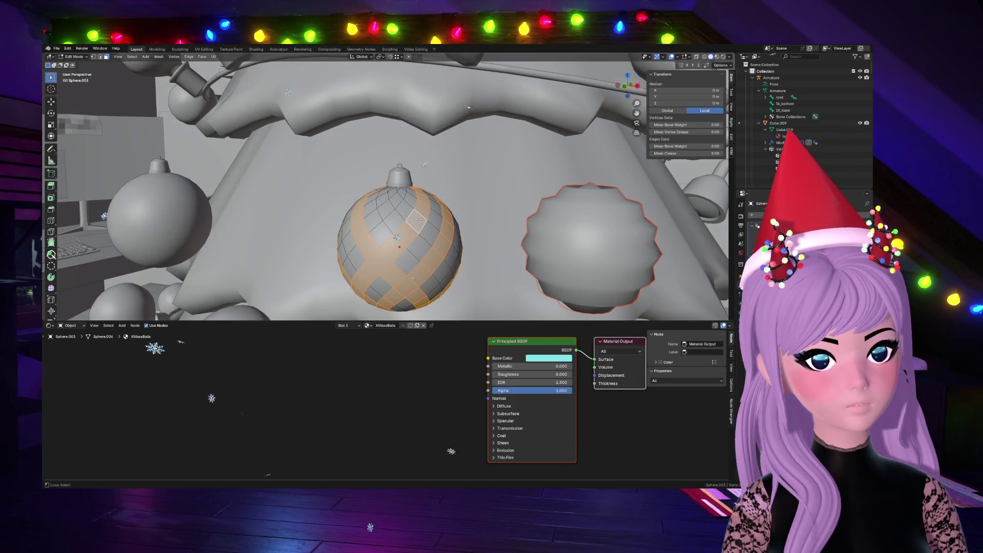
left_click(396, 199, "alt+shift")
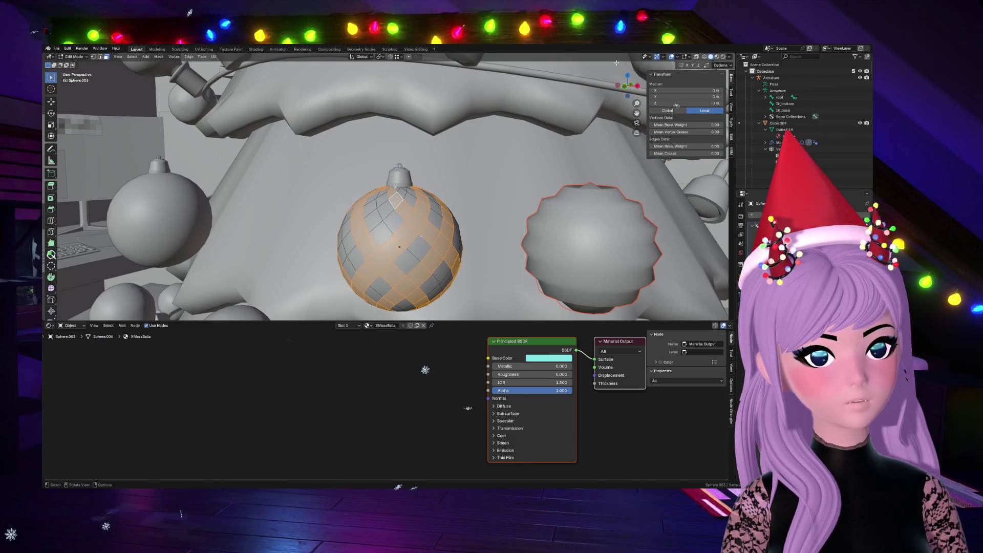
mouse_move(397, 198)
middle_mouse_down()
mouse_move(677, 236)
mouse_move(478, 312)
mouse_move(628, 83)
middle_mouse_up()
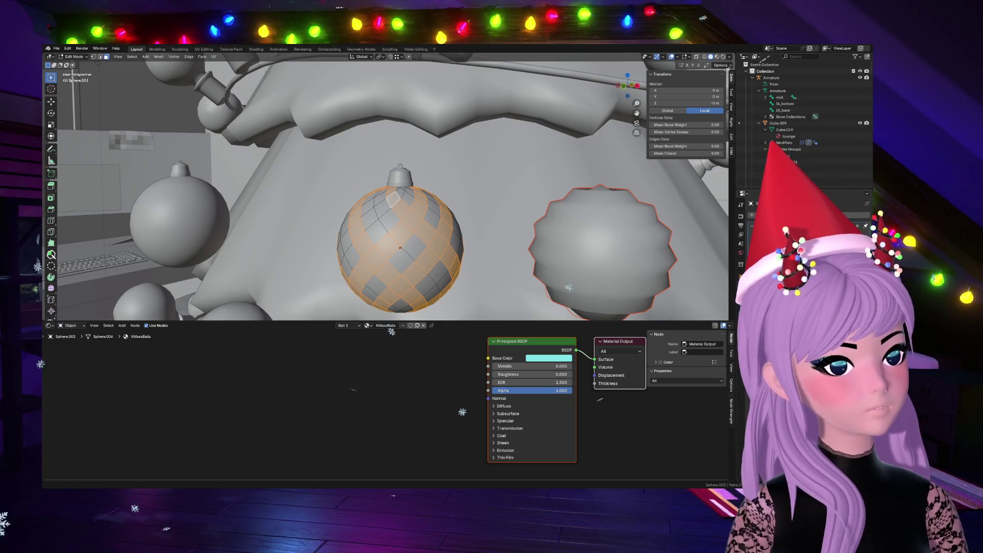
Step: Undo the last loop selections and deselect all faces on the bauble
key("ctrl+z")
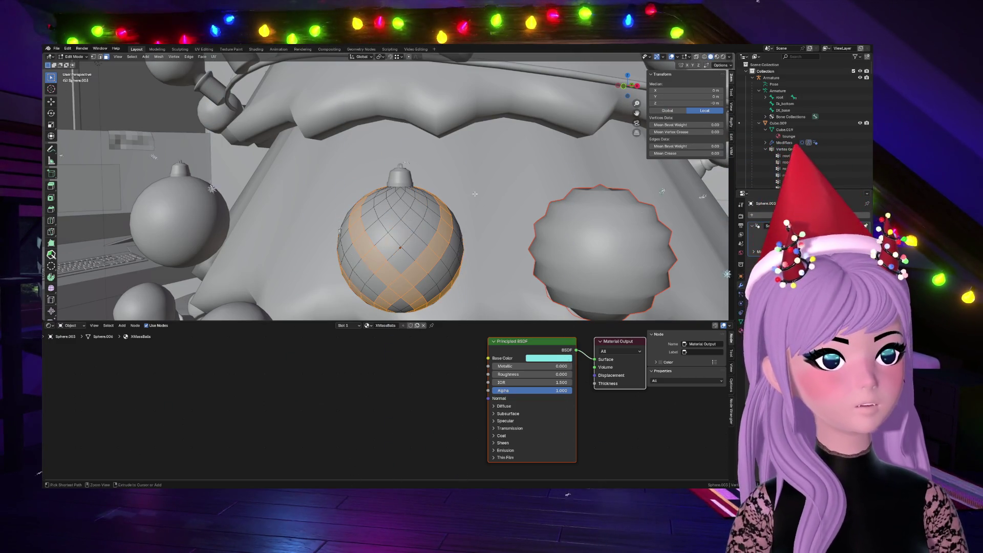
key("ctrl+z")
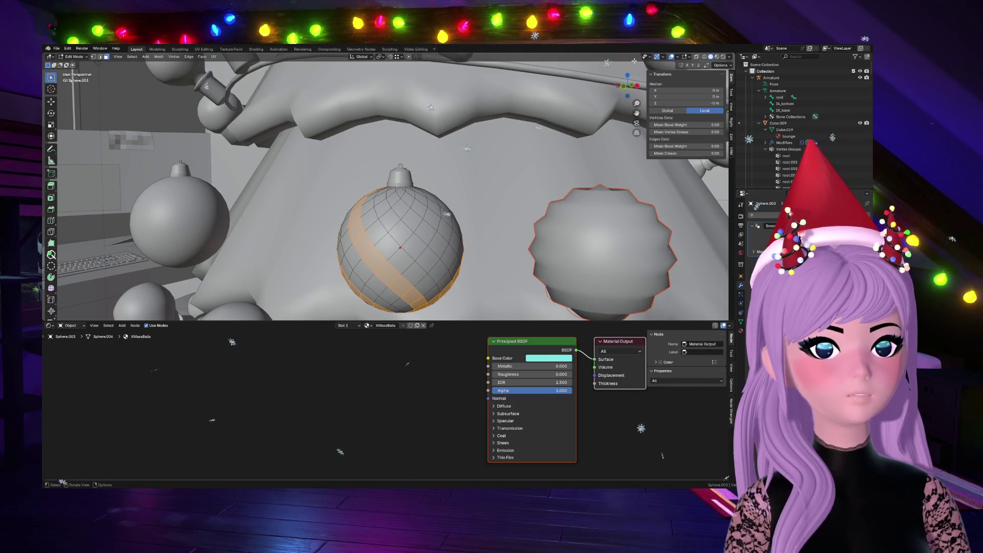
middle_click_drag(448, 212, 549, 174)
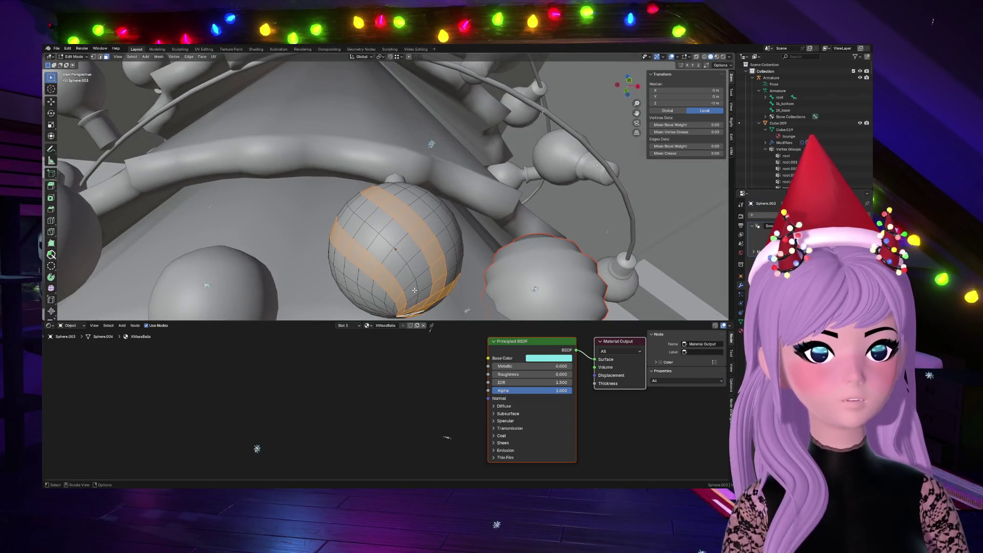
key("alt+a")
Step: Select a fresh series of parallel diagonal face loops across the bauble
left_click(407, 286, "alt")
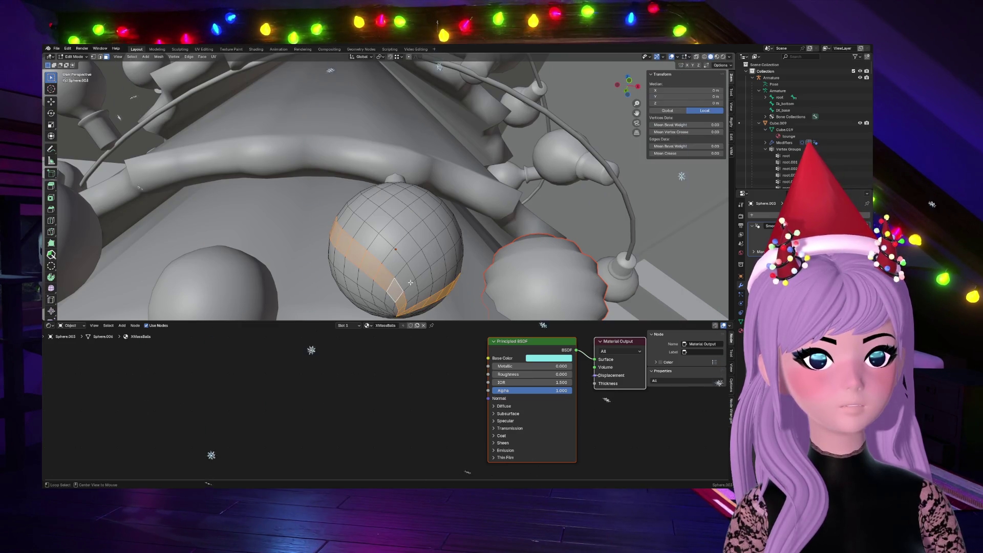
left_click(420, 275, "alt+shift")
left_click(445, 259, "alt+shift")
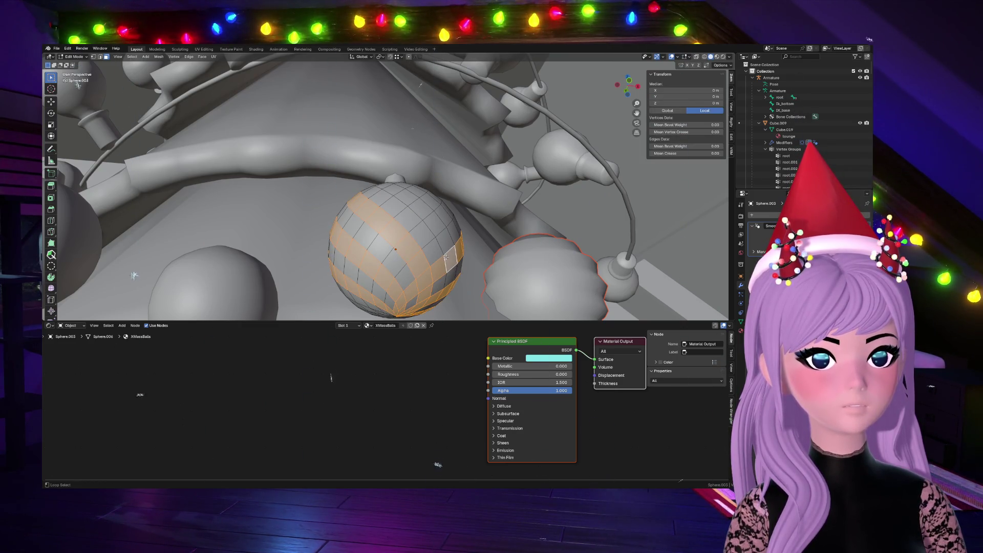
left_click(444, 241, "alt+shift")
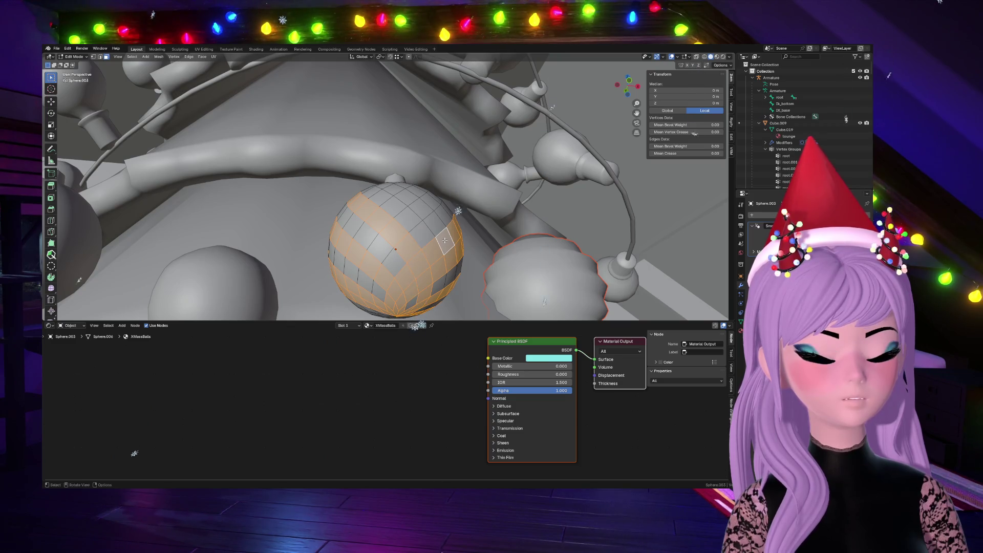
left_click(447, 244, "alt+shift")
Step: Undo mistaken bands and reselect diagonal loops so they cross into a lattice
key("ctrl+z")
key("ctrl+z")
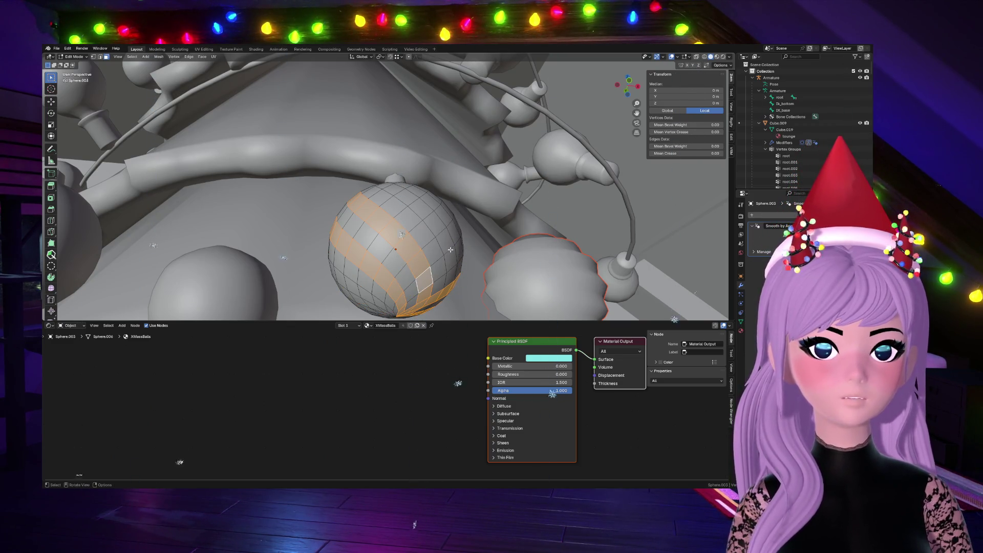
left_click(446, 244, "alt+shift")
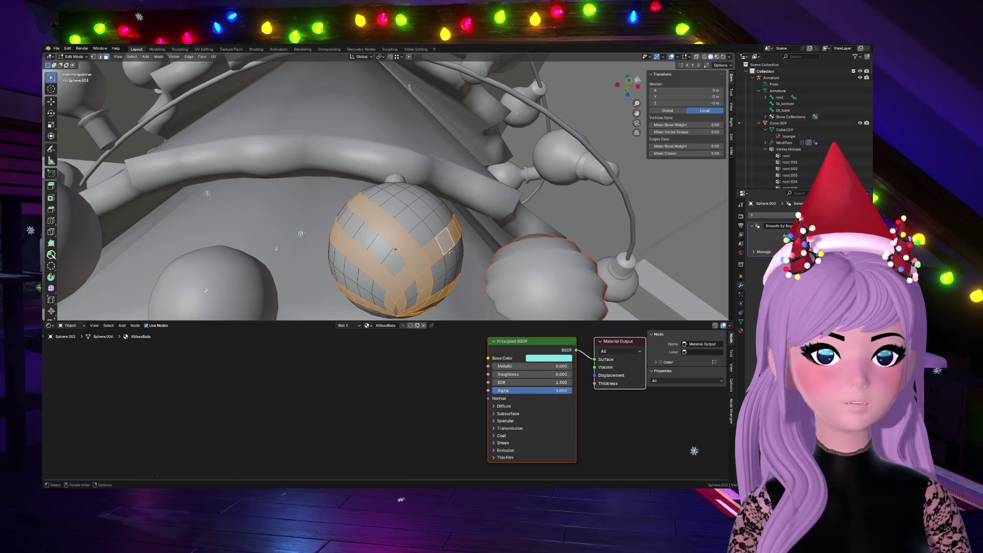
key("ctrl+z")
middle_click_drag(449, 251, 385, 248)
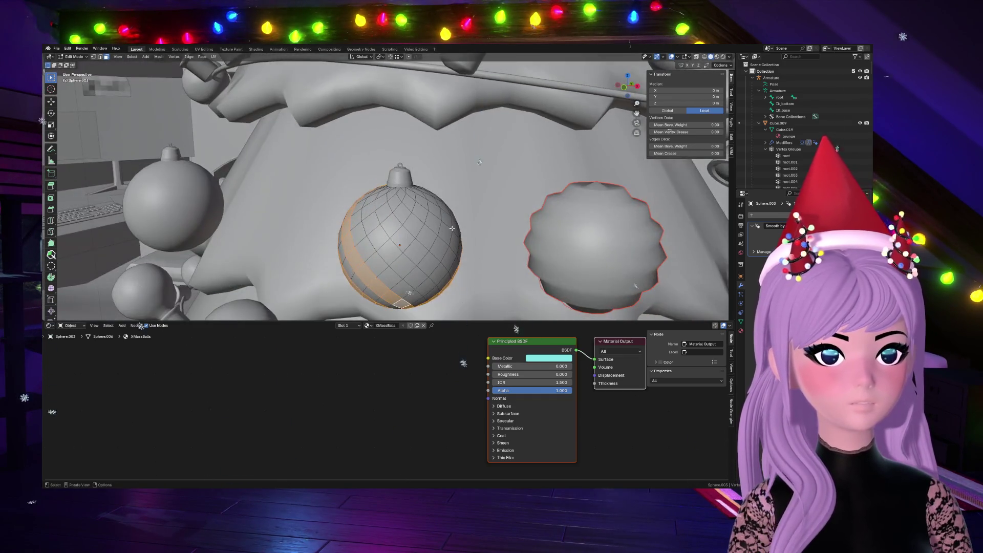
left_click(388, 248, "alt+shift")
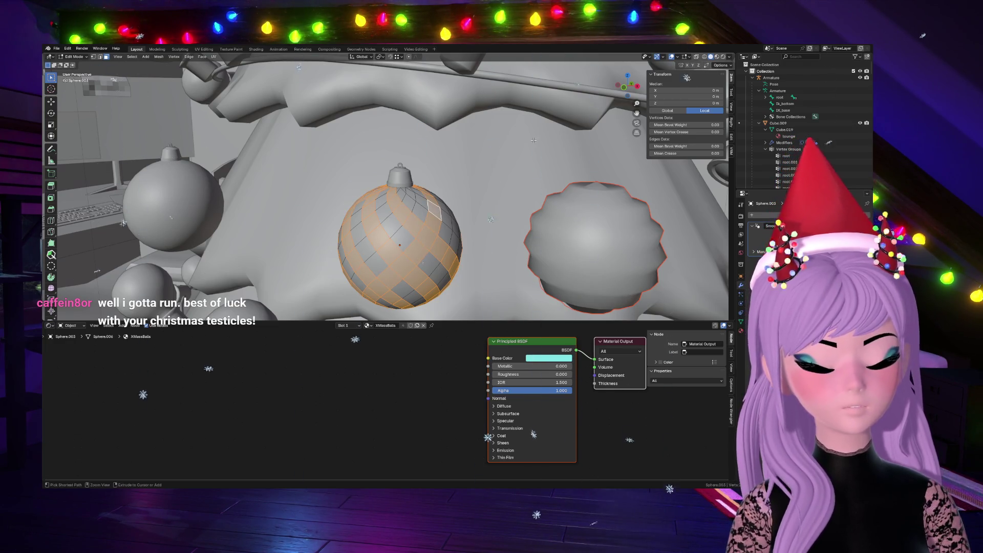
Step: Revert to one-way diagonal stripes and add further stripe loops around the bauble
key("ctrl+z")
left_click(443, 215, "alt+shift")
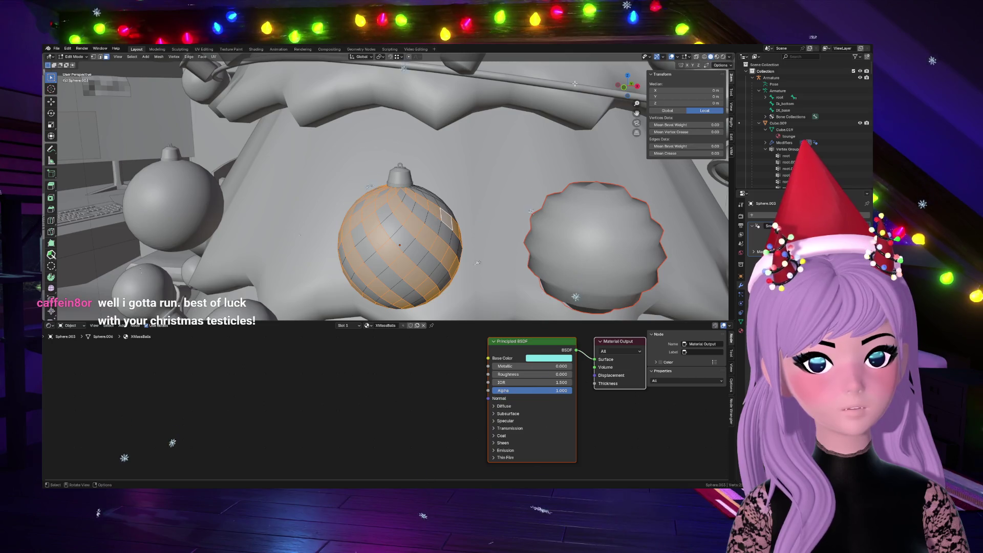
middle_click_drag(530, 267, 285, 251)
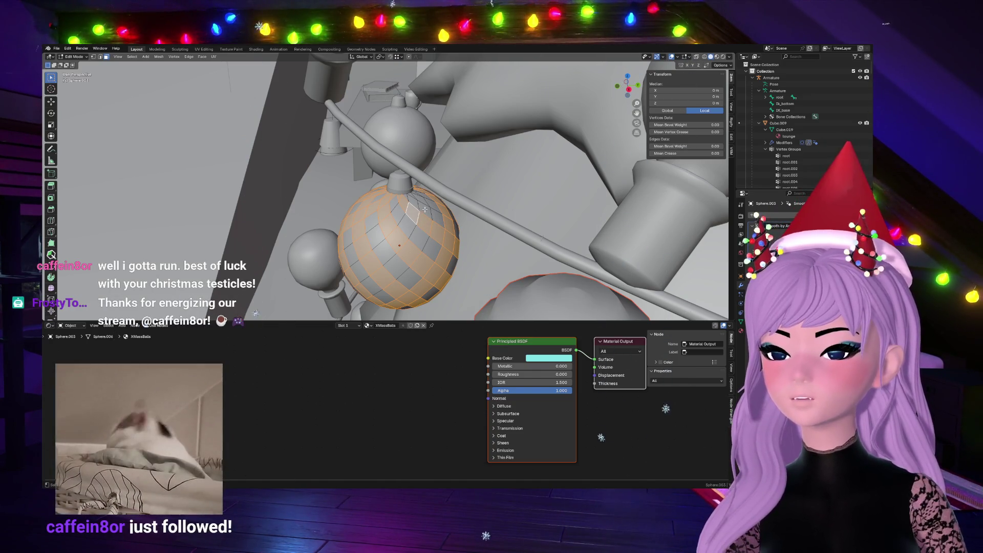
middle_click_drag(491, 149, 497, 194)
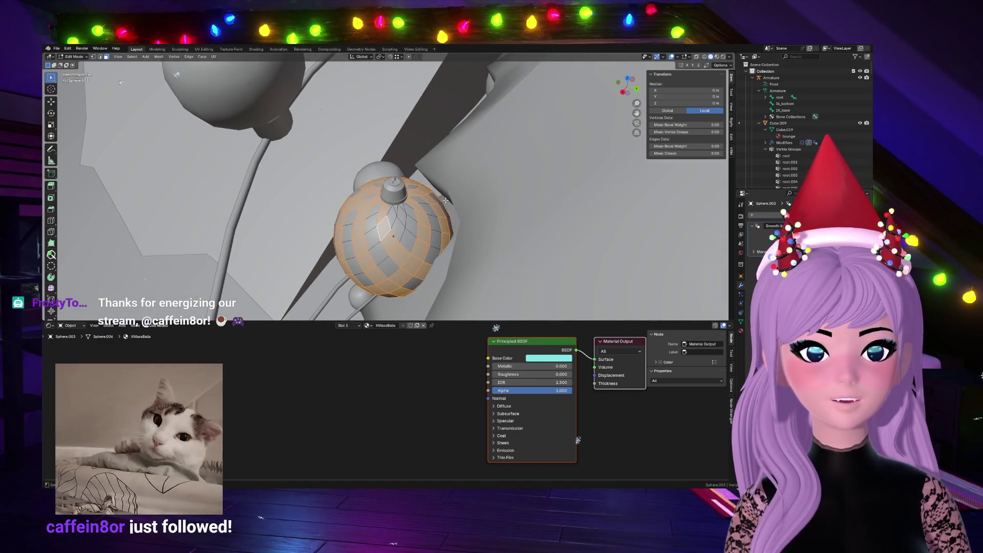
left_click(412, 224, "shift")
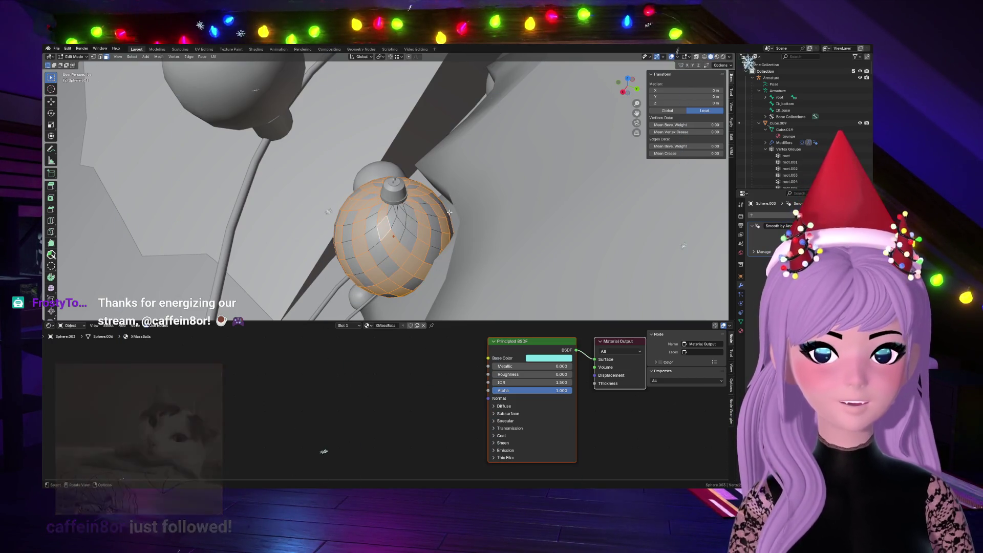
left_click(385, 227, "shift")
Step: From front view, add stripe and crossing loops so the selection becomes a checkerboard
key("KP_1")
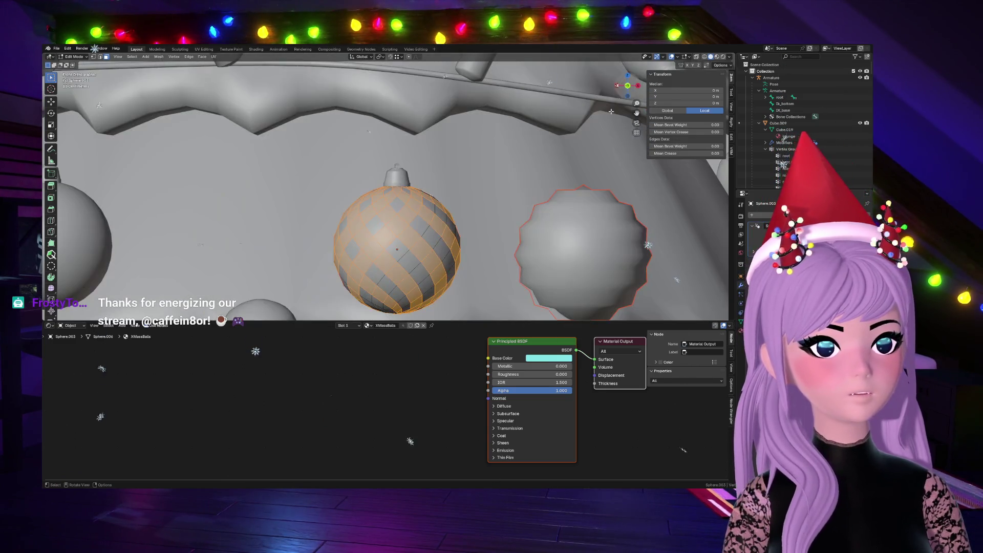
scroll(502, 247, "down", 3)
scroll(503, 249, "up", 2)
scroll(503, 249, "up", 2)
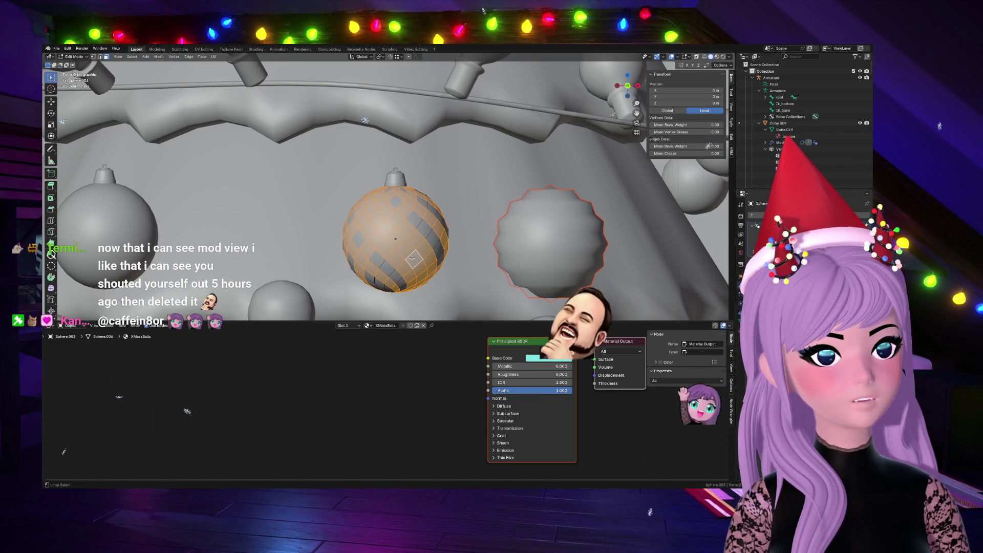
left_click(412, 259, "alt+shift")
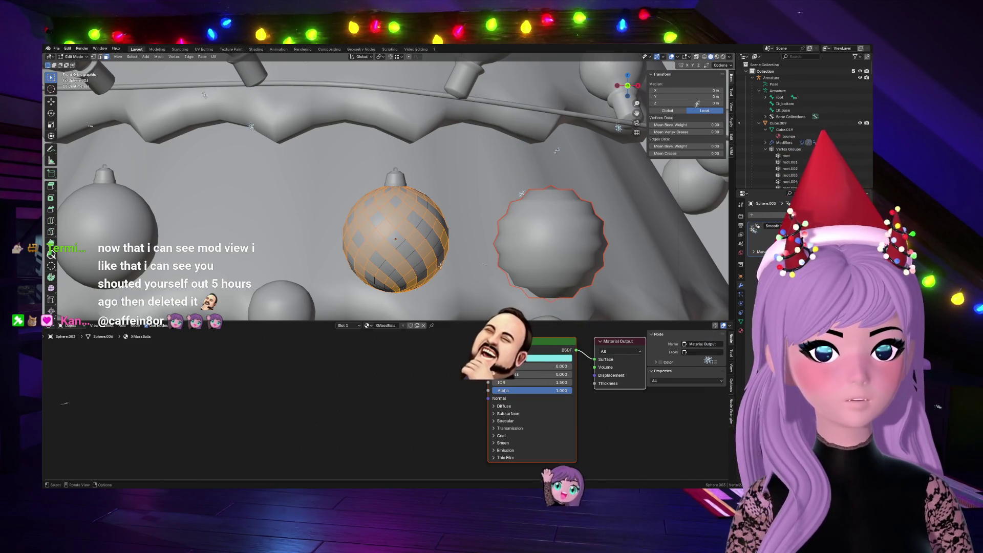
left_click(406, 247, "alt+shift")
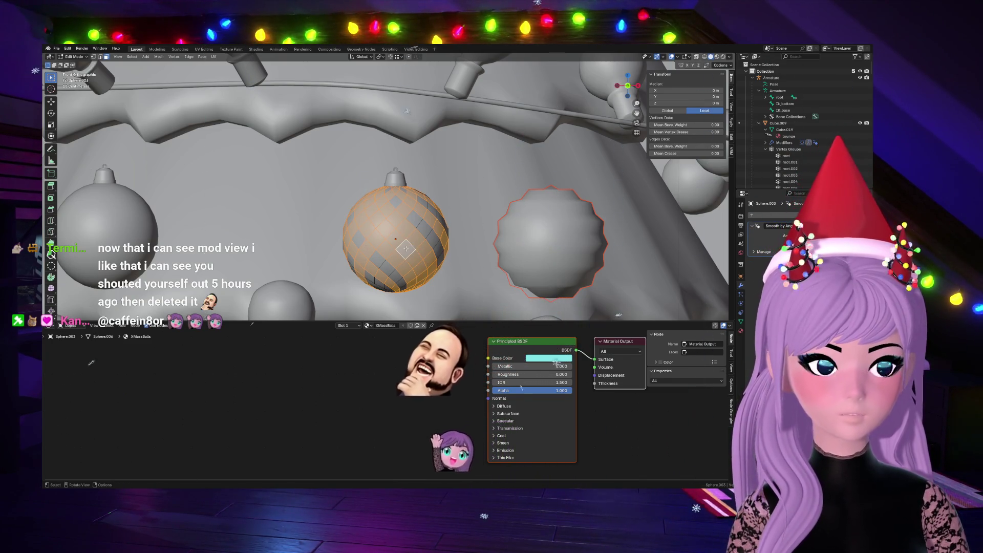
middle_click_drag(407, 108, 432, 92)
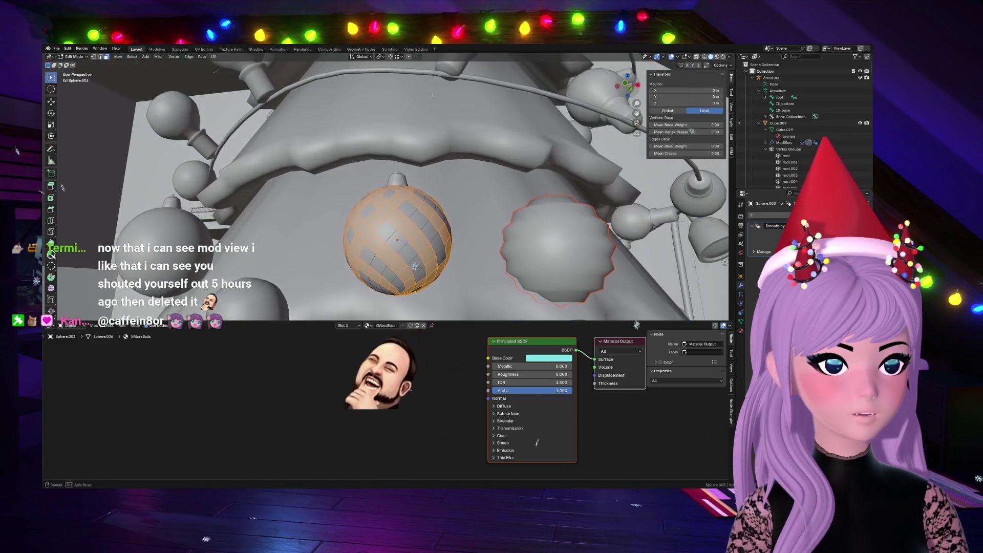
left_click(429, 204, "alt+shift")
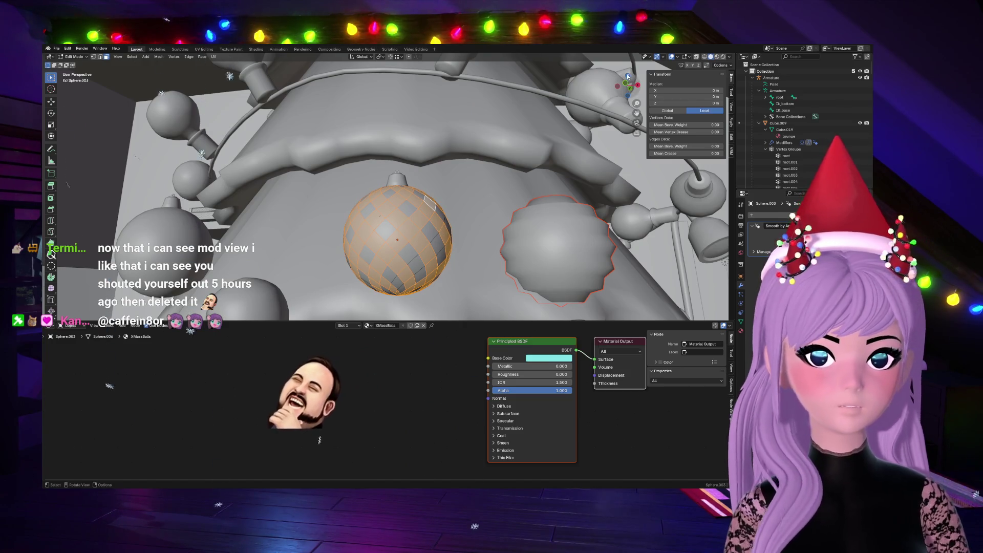
middle_click_drag(431, 193, 460, 177)
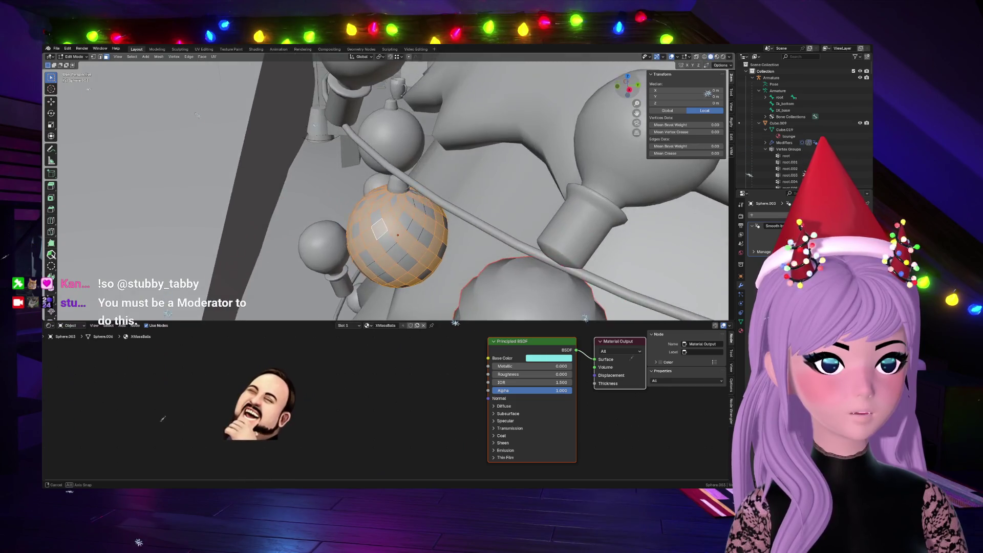
mouse_move(461, 176)
middle_mouse_down()
mouse_move(492, 192)
mouse_move(383, 204)
middle_mouse_up()
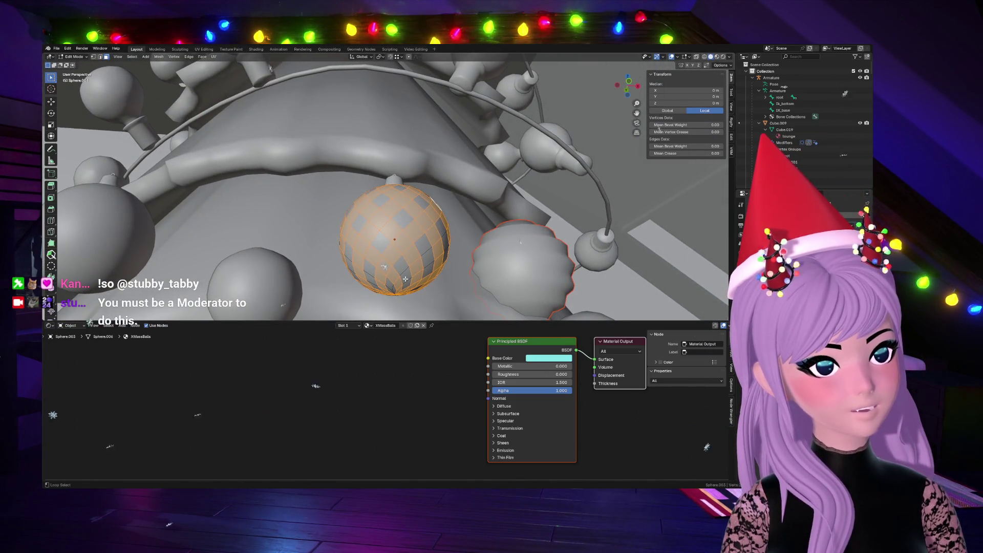
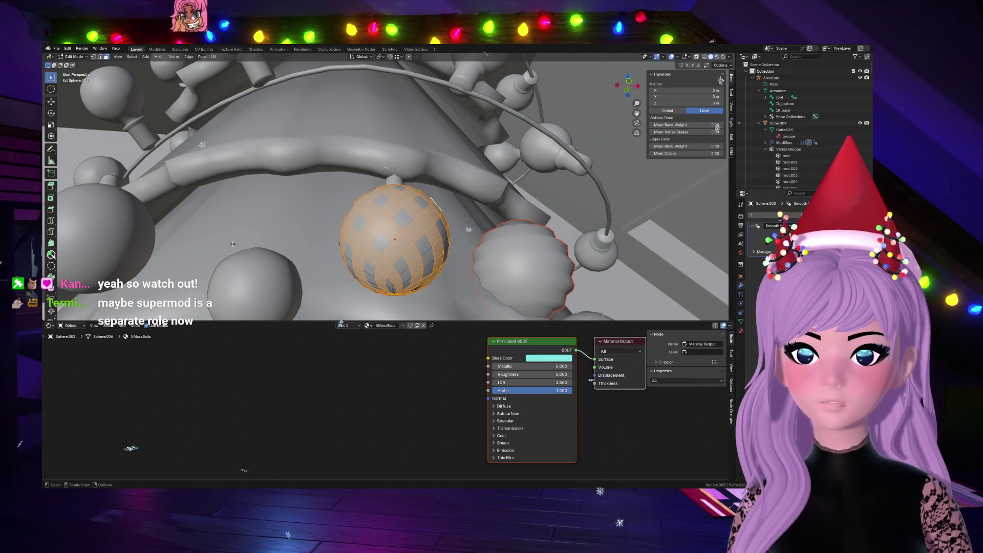
Step: Extrude and scale the selected square tiles so they stand in relief on the patterned ornament
middle_click_drag(717, 205, 485, 248)
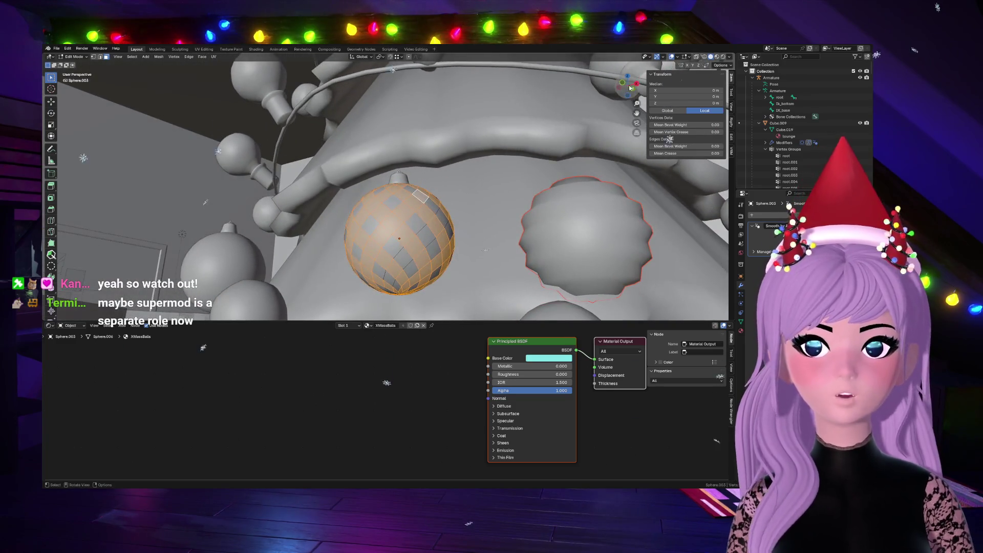
middle_click_drag(182, 233, 425, 233)
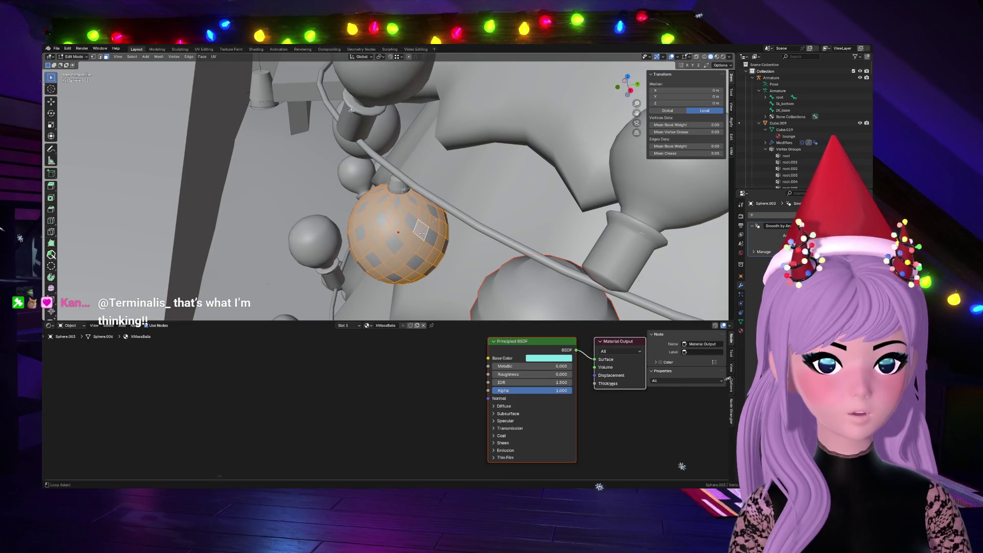
mouse_move(351, 203)
middle_mouse_down()
mouse_move(399, 231)
mouse_move(400, 200)
middle_mouse_up()
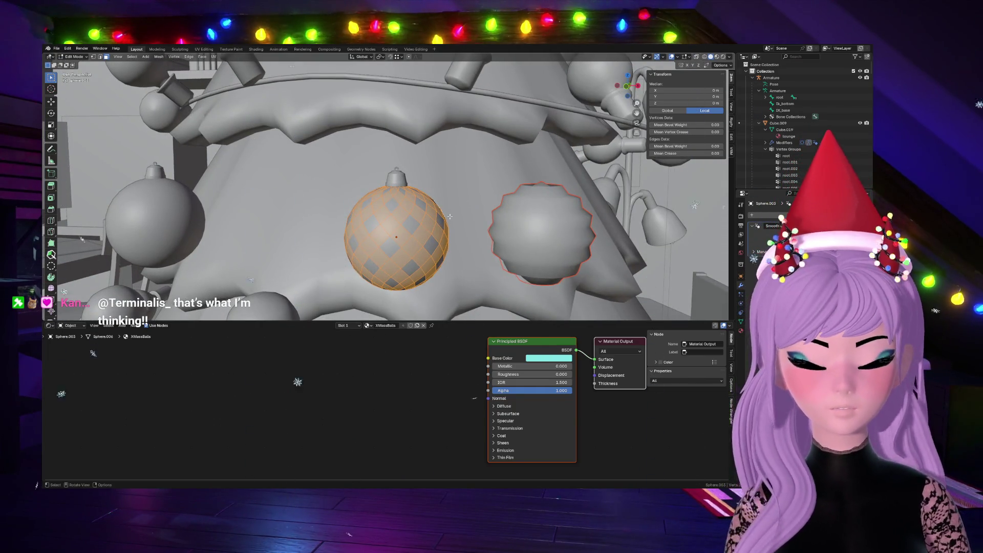
key("g")
key("z")
key("z")
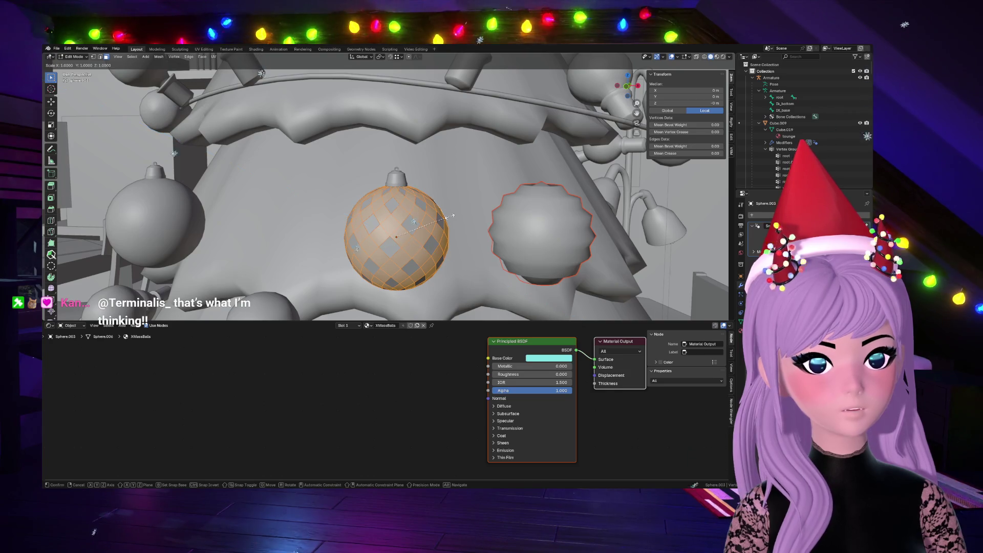
left_click(448, 217)
Step: Return the ornament to Object Mode and inspect the raised tiles from around the ball
mouse_move(507, 294)
middle_mouse_down()
mouse_move(449, 265)
mouse_move(462, 248)
middle_mouse_up()
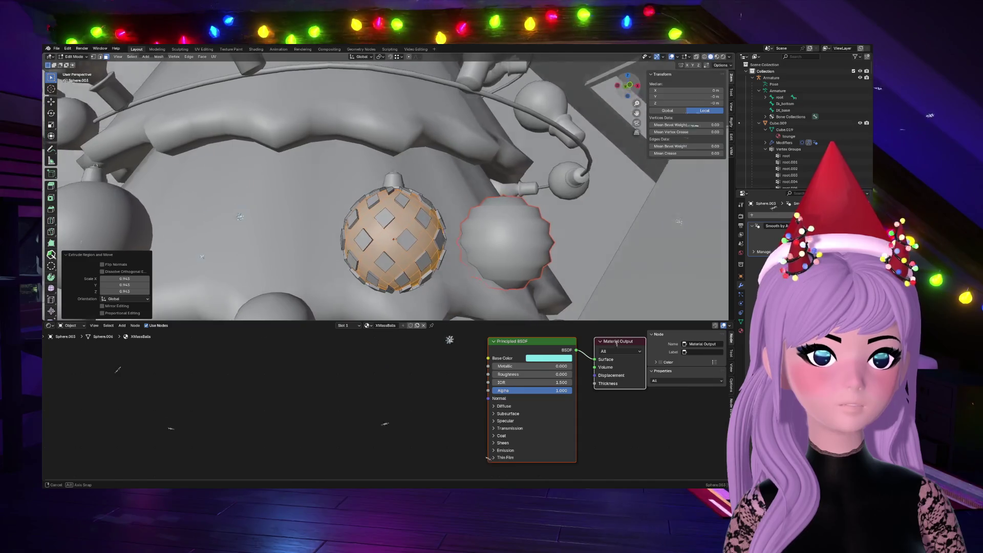
scroll(461, 249, "down", 3)
key("Tab")
mouse_move(648, 79)
middle_mouse_down()
mouse_move(648, 210)
mouse_move(405, 204)
middle_mouse_up()
scroll(404, 203, "up", 3)
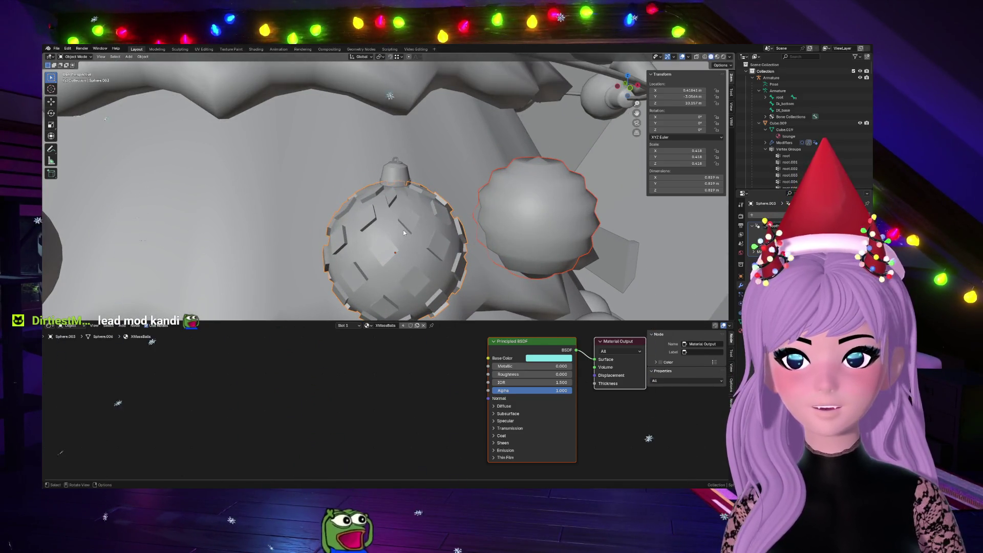
Step: Briefly re-enter mesh editing, then switch the viewport to Material Preview shading
key("Tab")
mouse_move(403, 230)
middle_mouse_down()
mouse_move(415, 246)
mouse_move(524, 198)
middle_mouse_up()
key("Tab")
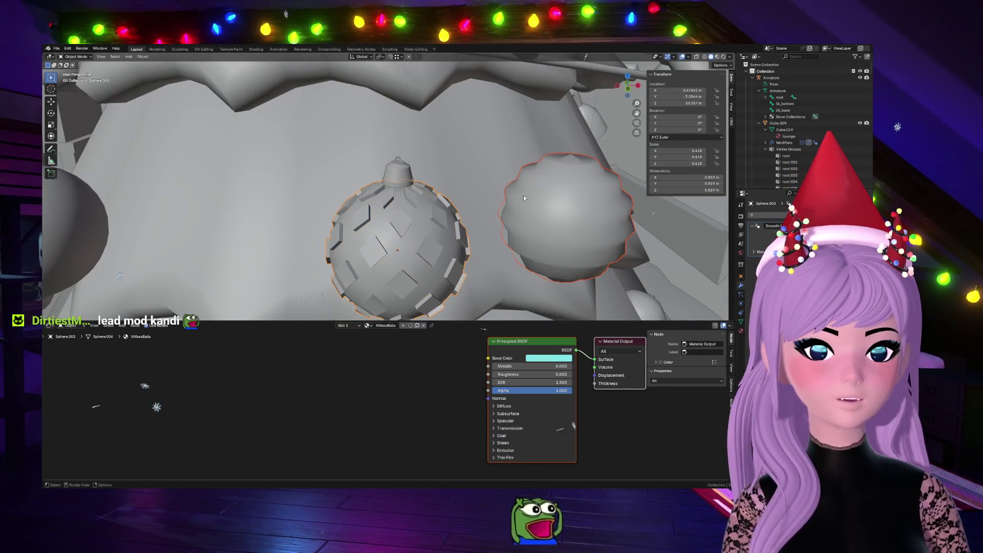
scroll(523, 195, "down", 4)
middle_click_drag(624, 68, 518, 172)
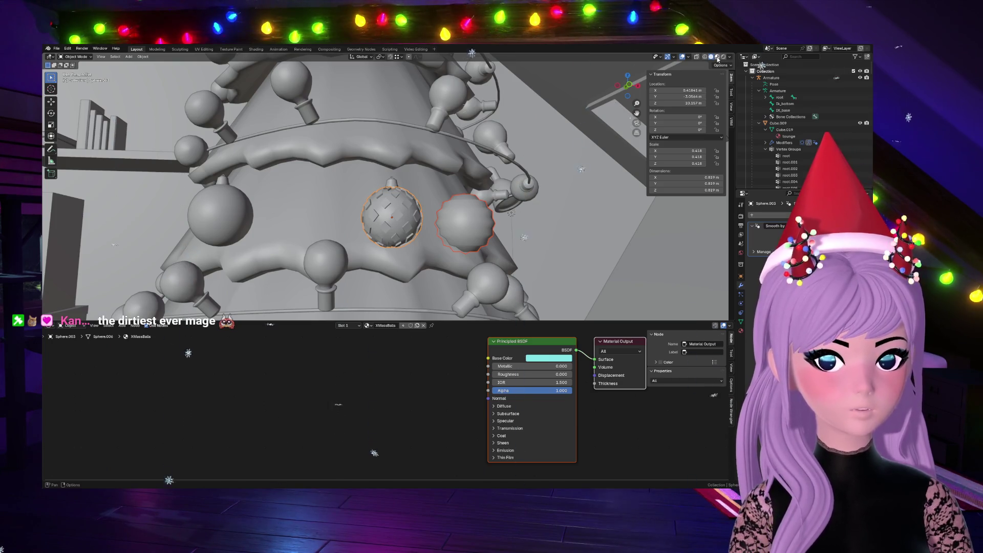
key("z")
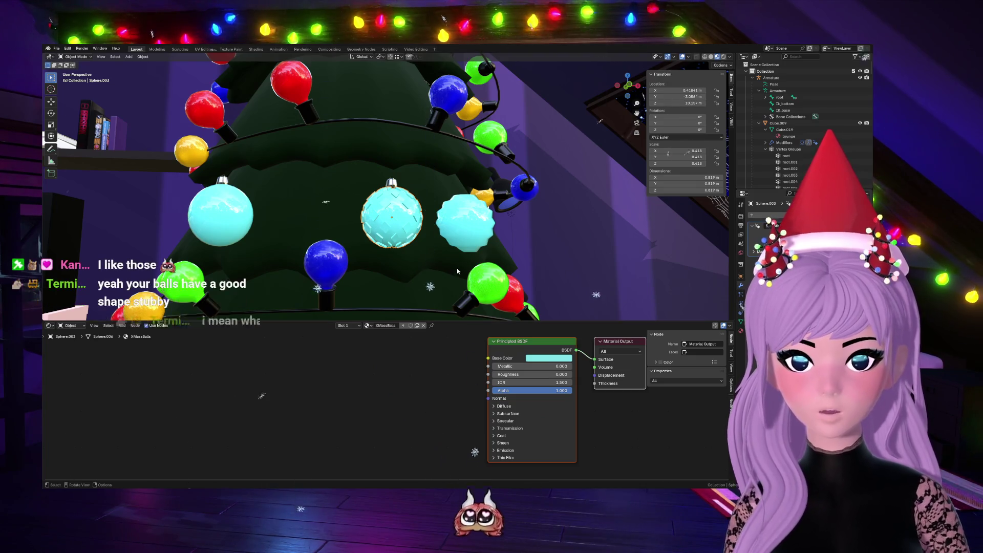
scroll(460, 258, "up", 2)
scroll(465, 246, "up", 2)
Step: Duplicate the centre ball's metal hanging cap (Shift+D) and drop the copy near the spiky ball
left_click(515, 243)
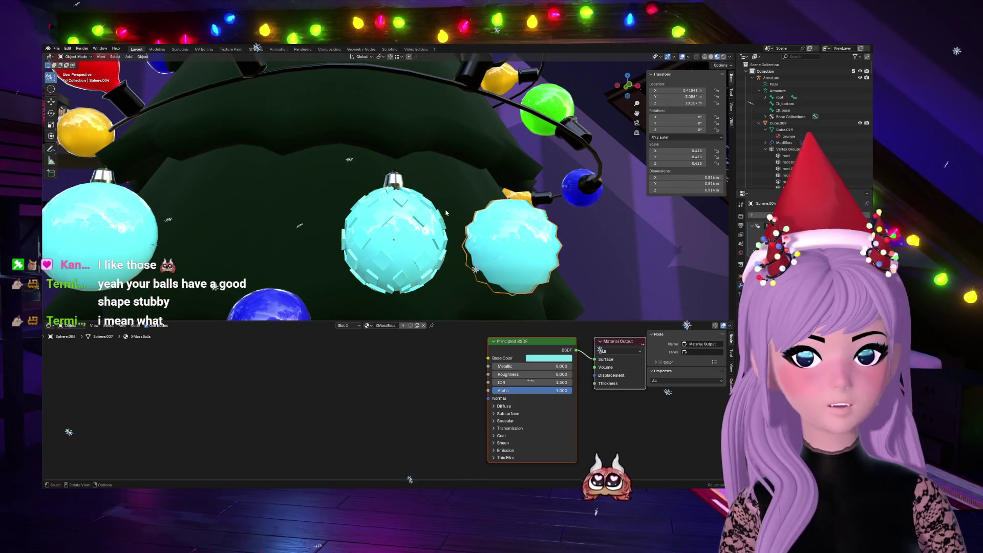
left_click(434, 219)
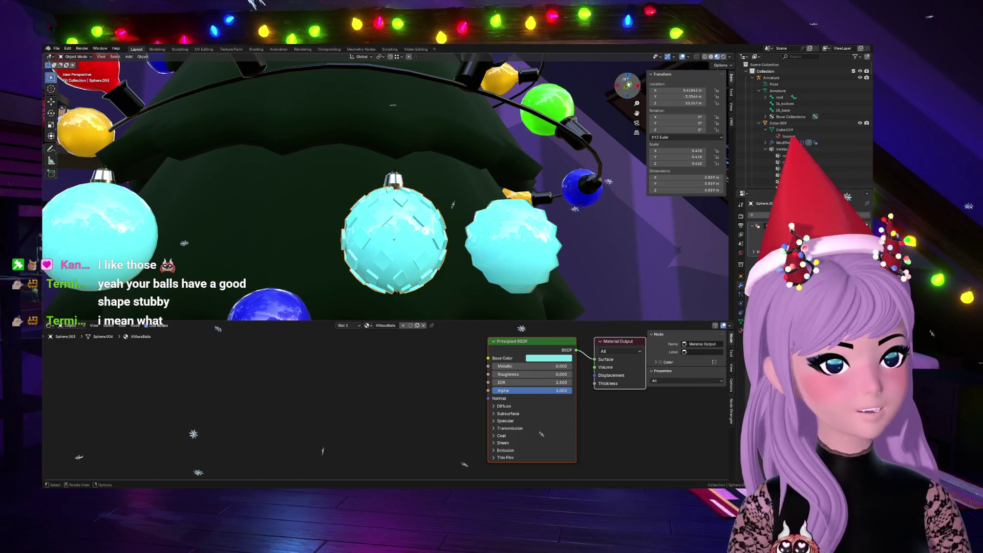
middle_click_drag(434, 218, 452, 419)
left_click(400, 163)
key("shift+d")
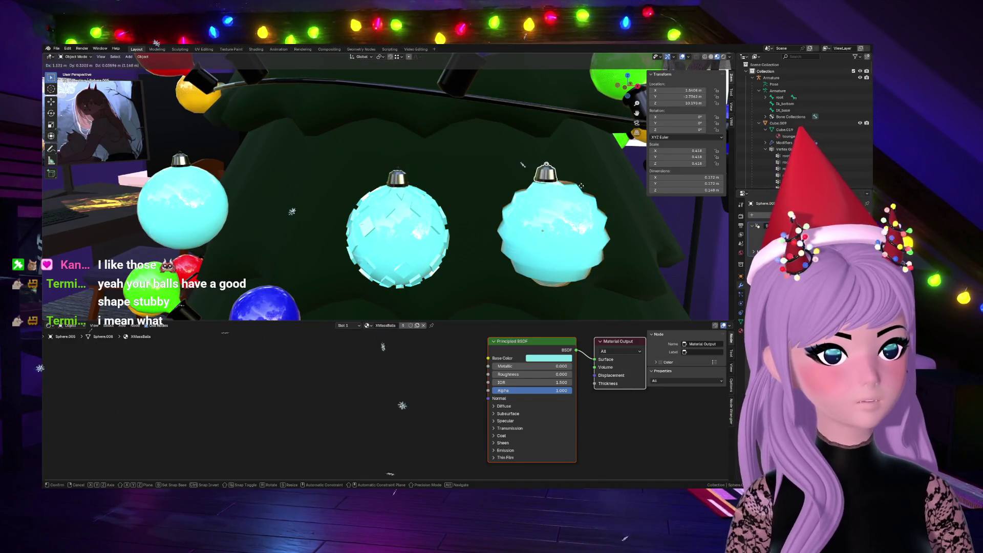
left_click(584, 187)
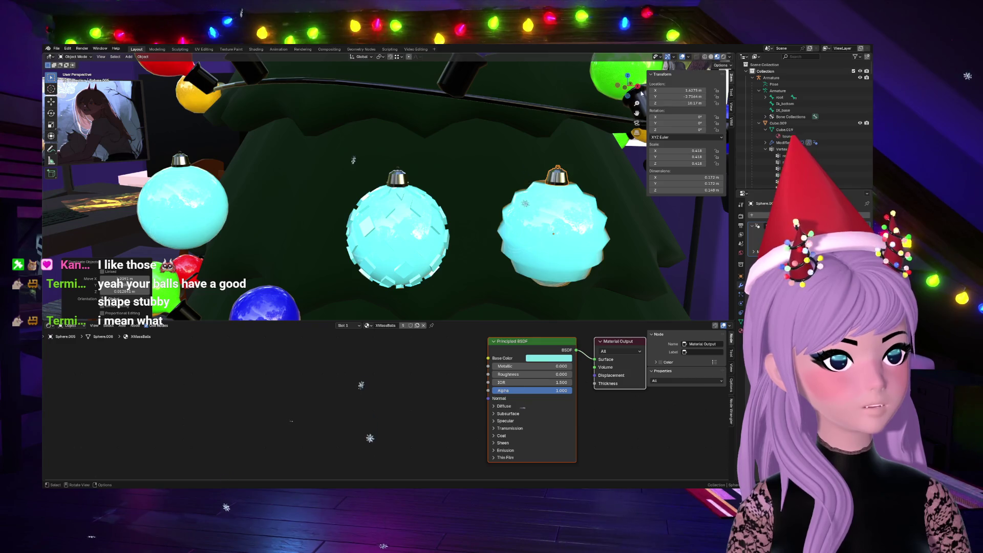
Step: Reposition the copied cap from top and front views until it sits on the spiky ball
middle_click_drag(554, 233, 551, 282)
key("g")
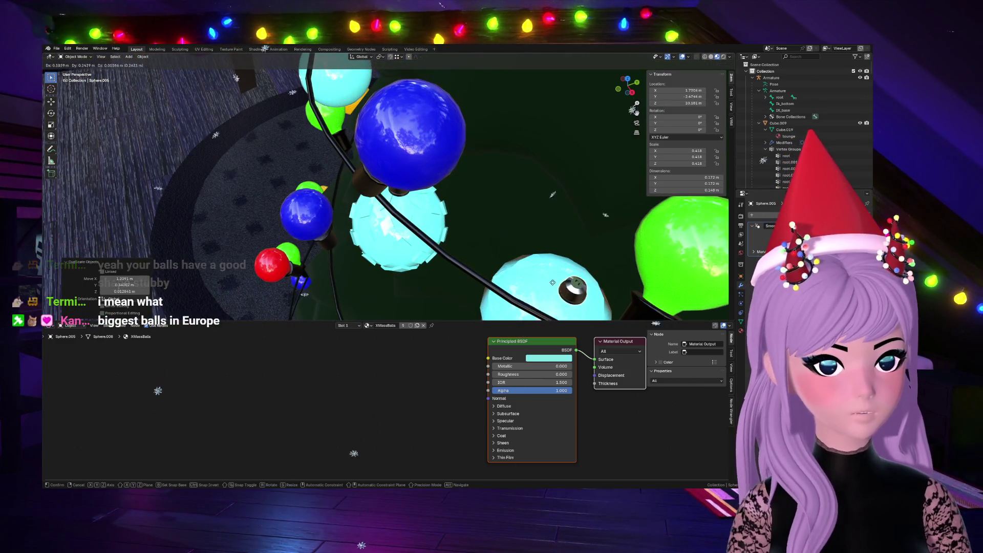
left_click(565, 283)
left_click(617, 92)
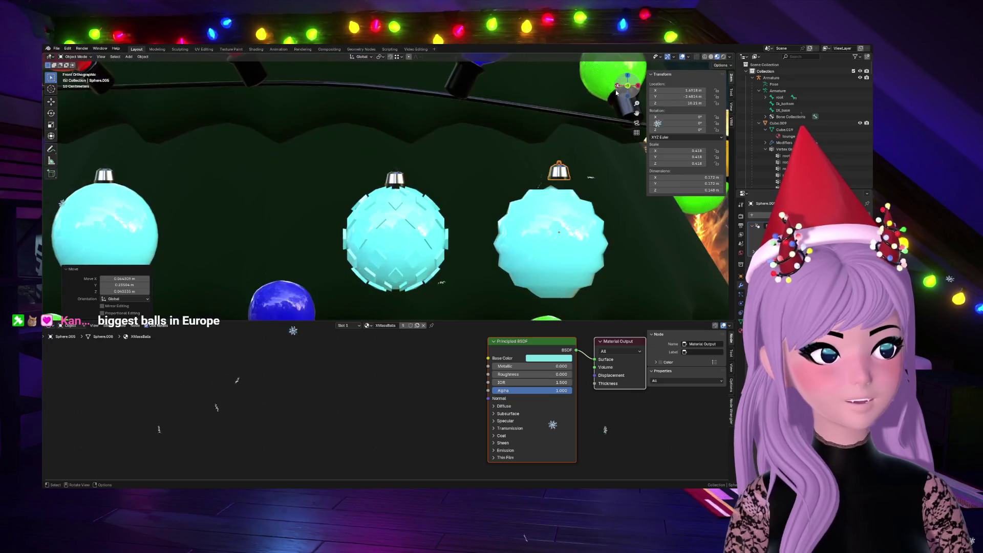
key("g")
left_click(588, 177)
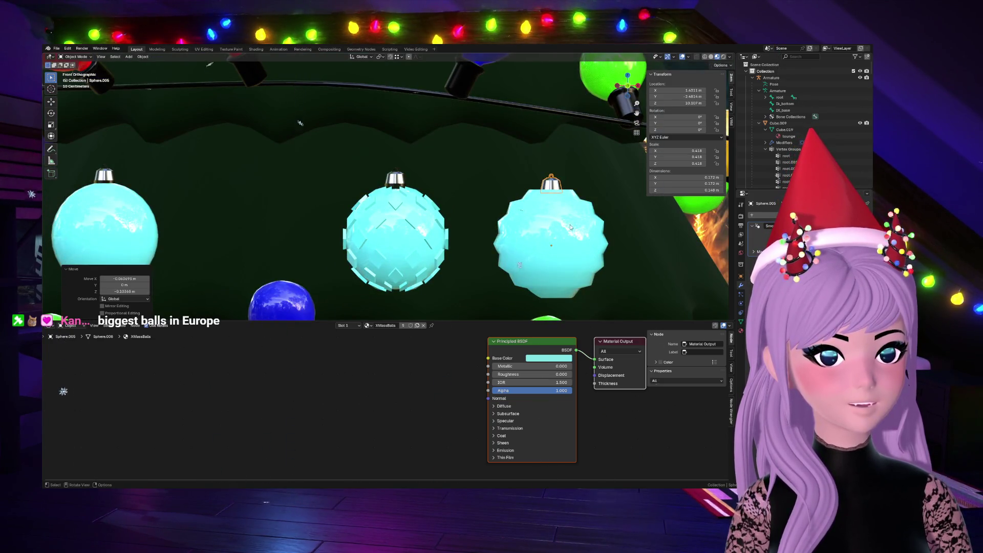
scroll(475, 232, "down", 3)
left_click(476, 232)
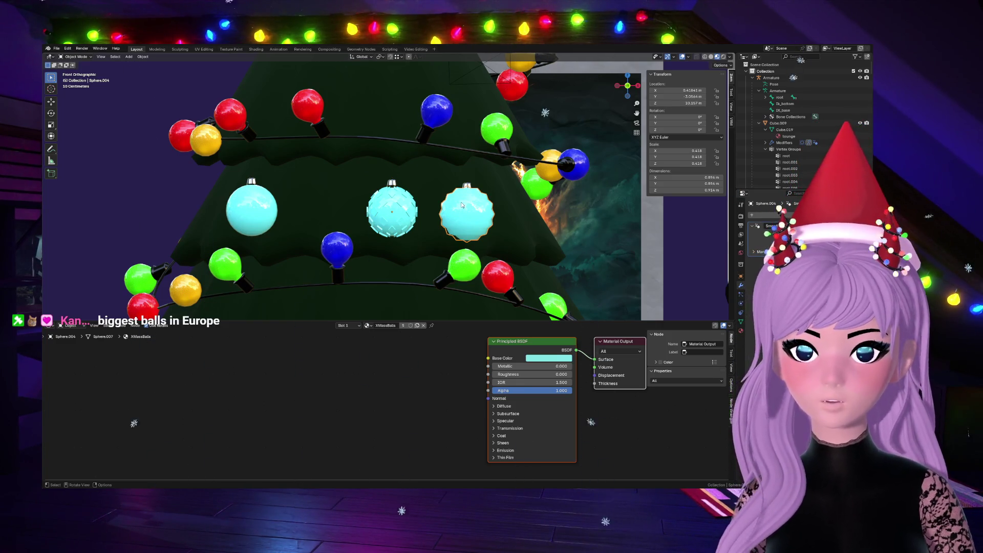
left_click(263, 211)
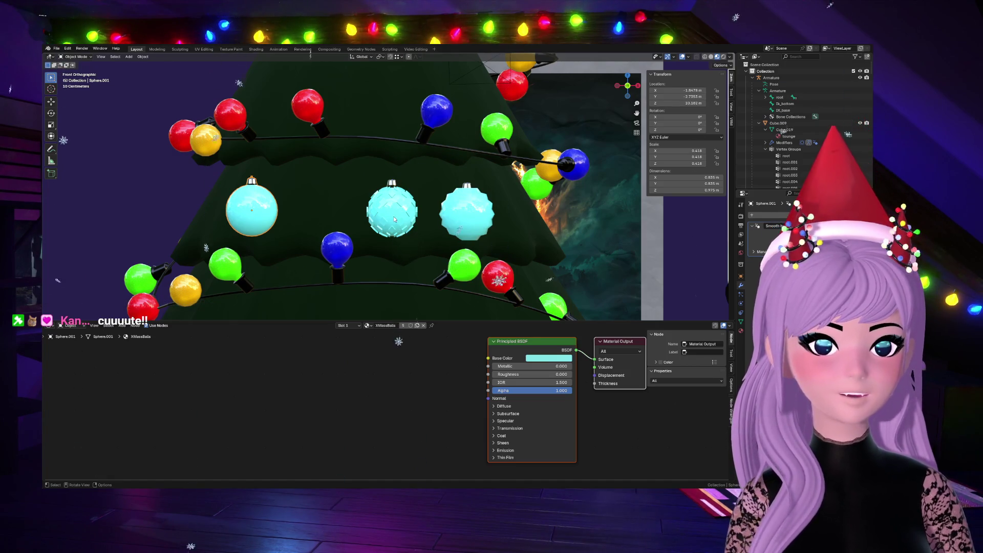
scroll(502, 224, "down", 3)
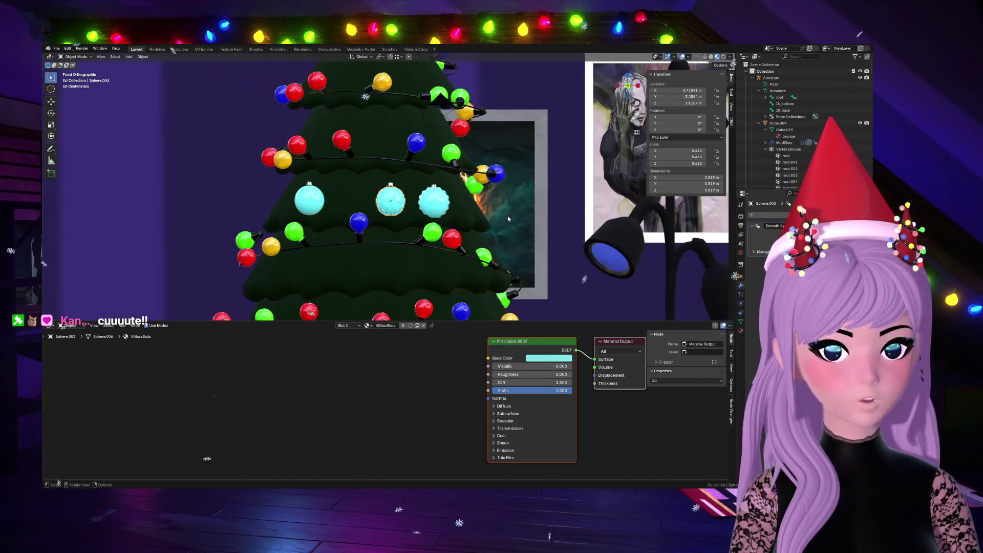
scroll(504, 227, "up", 4)
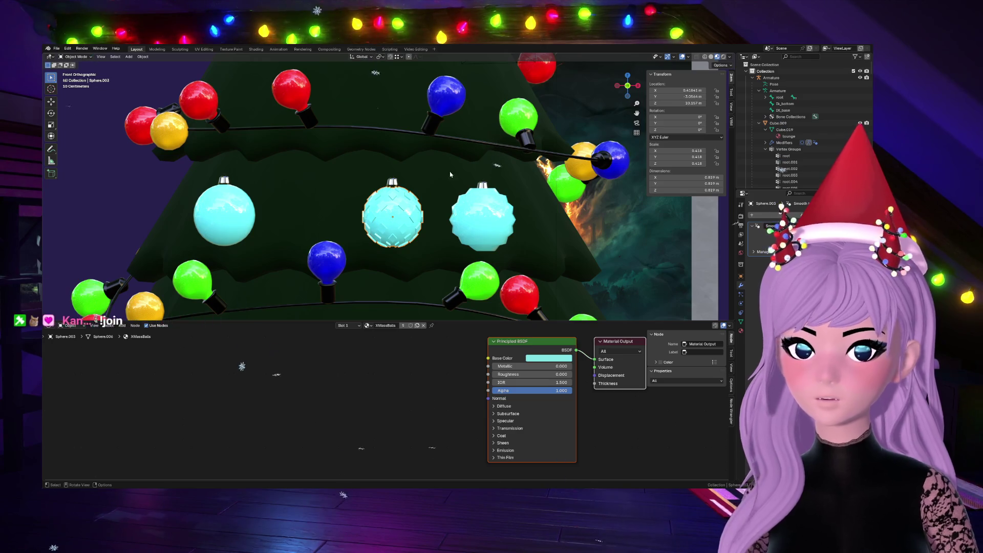
mouse_move(443, 179)
middle_mouse_down()
mouse_move(375, 265)
mouse_move(453, 256)
middle_mouse_up()
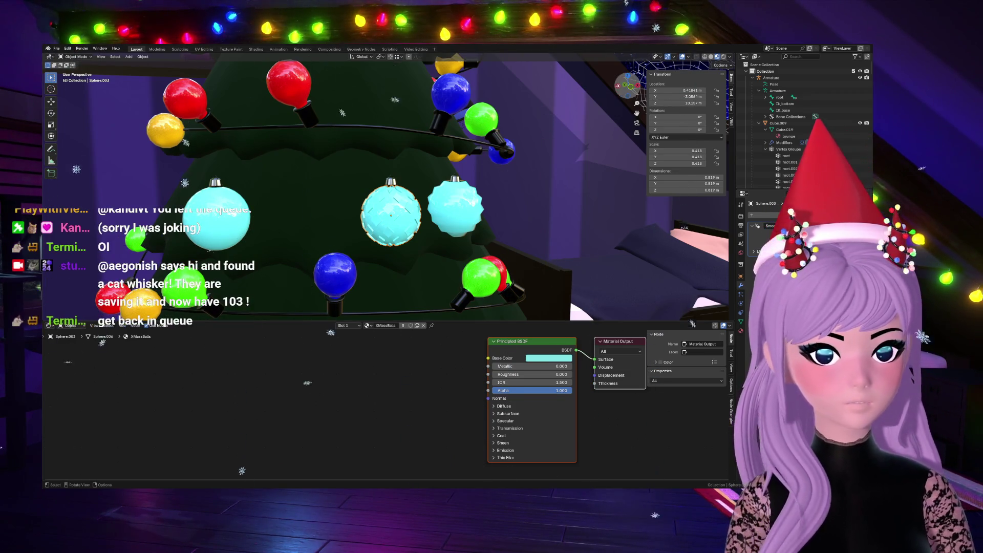
left_click_drag(628, 83, 432, 226)
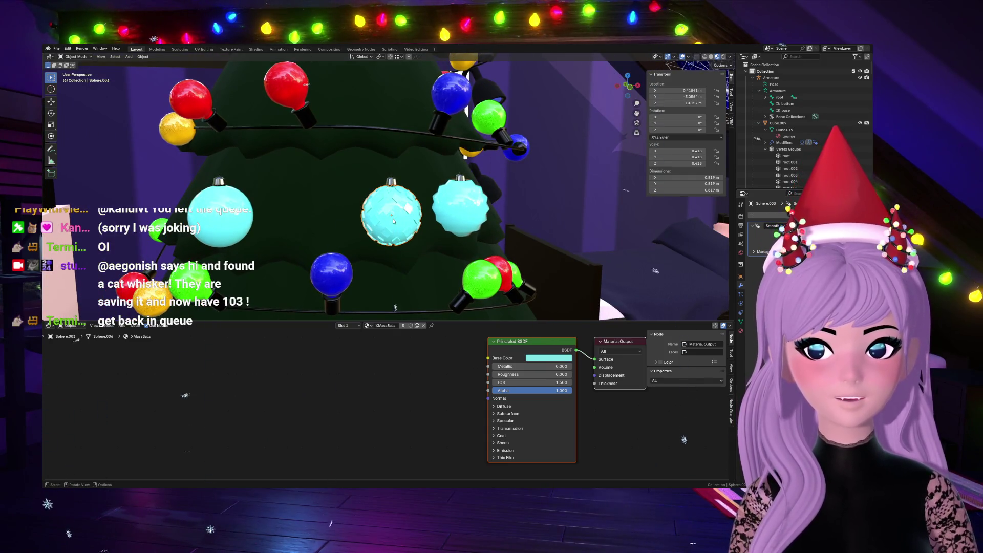
key("Tab")
scroll(394, 247, "up", 4)
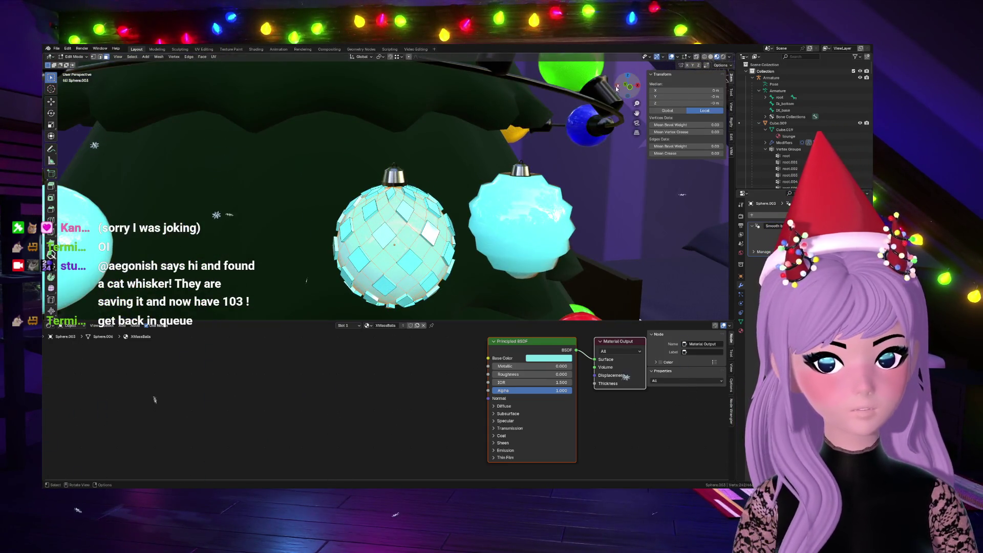
scroll(395, 246, "down", 3)
scroll(393, 246, "down", 2)
Step: Scale the centre ornament along Z, cancelling a couple of further resize attempts
key("s")
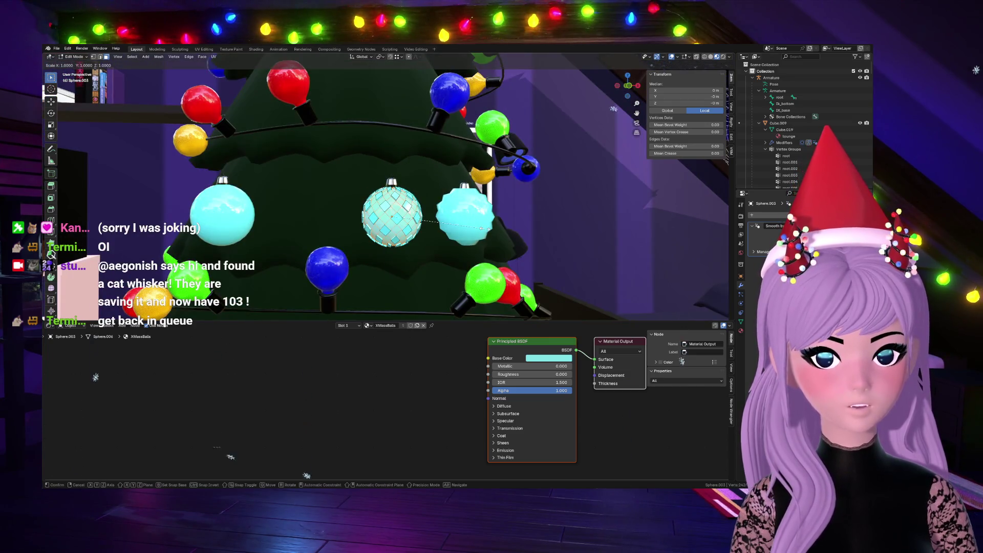
key("z")
key("Return")
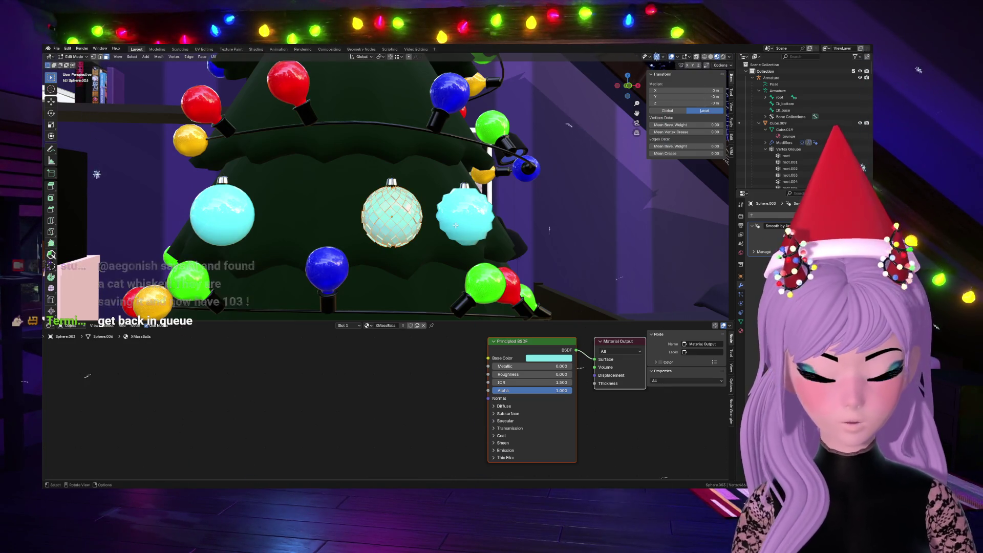
key("s")
key("Escape")
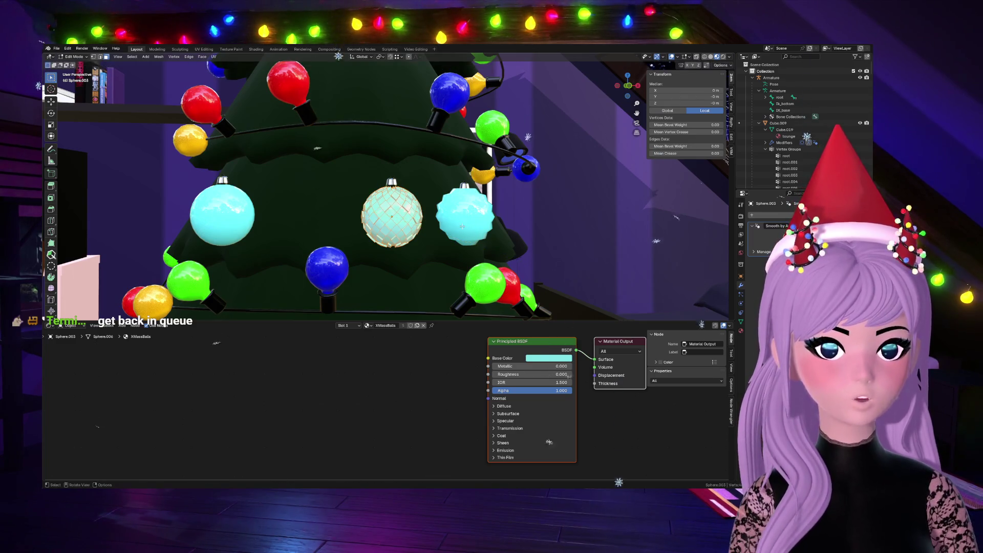
key("s")
key("z")
key("Escape")
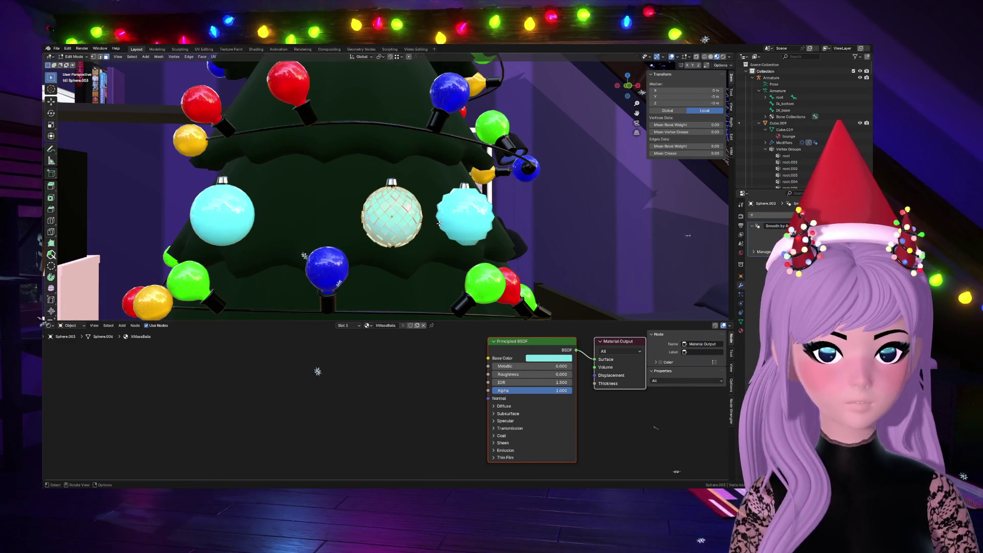
Step: Narrow the ornament along X so it reads as round, then leave Edit Mode
key("s")
key("x")
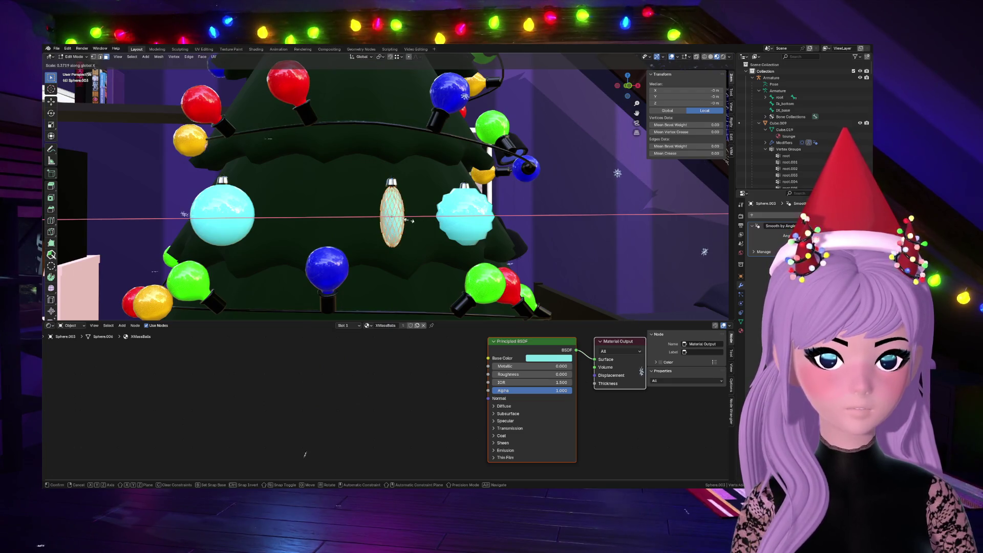
key("Return")
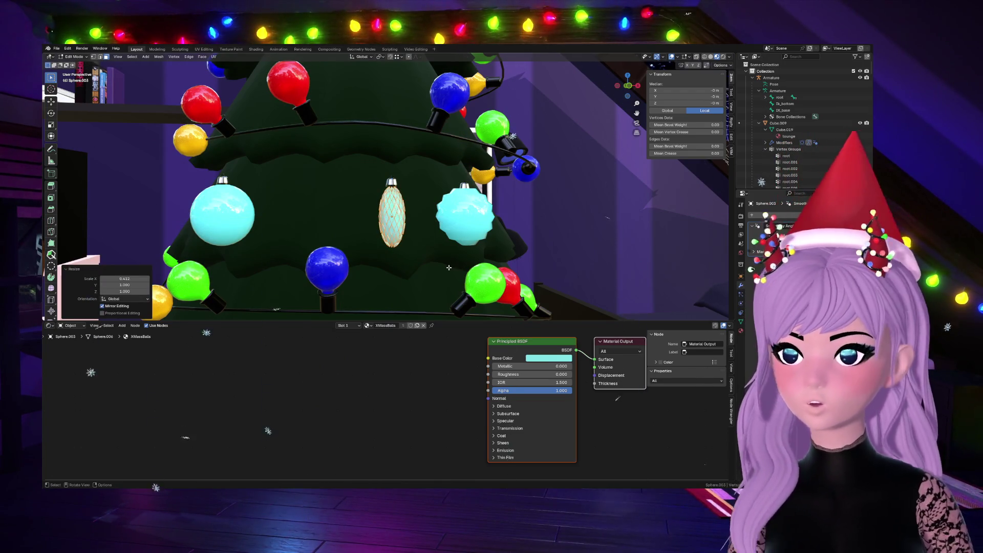
key("Tab")
scroll(447, 270, "up", 4)
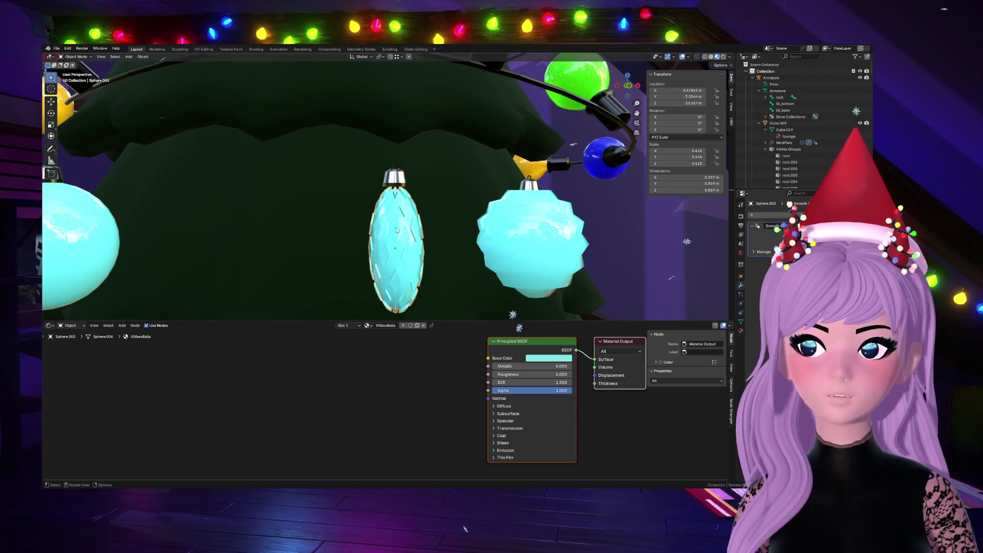
scroll(395, 234, "down", 3)
key("ctrl+z")
key("ctrl+z")
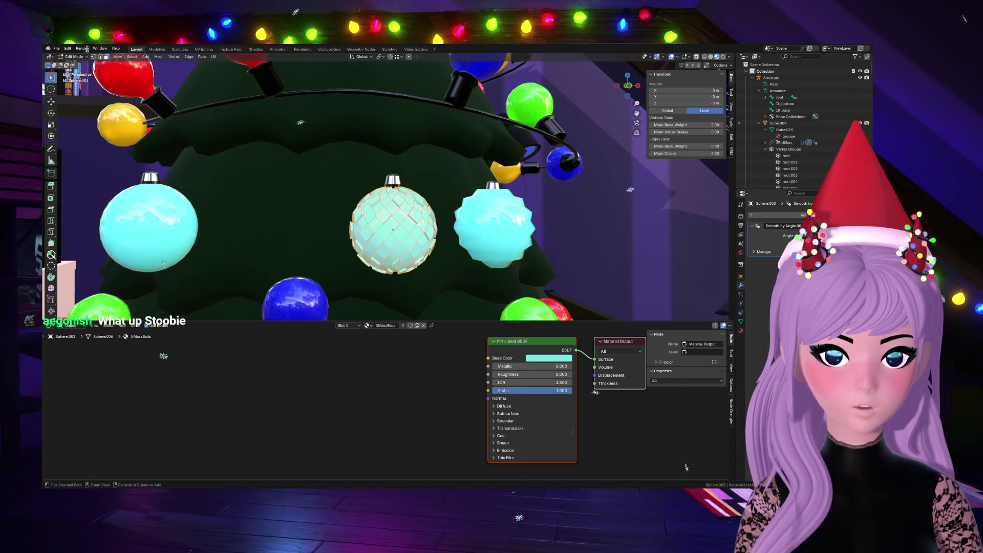
scroll(299, 177, "down", 3)
key("Tab")
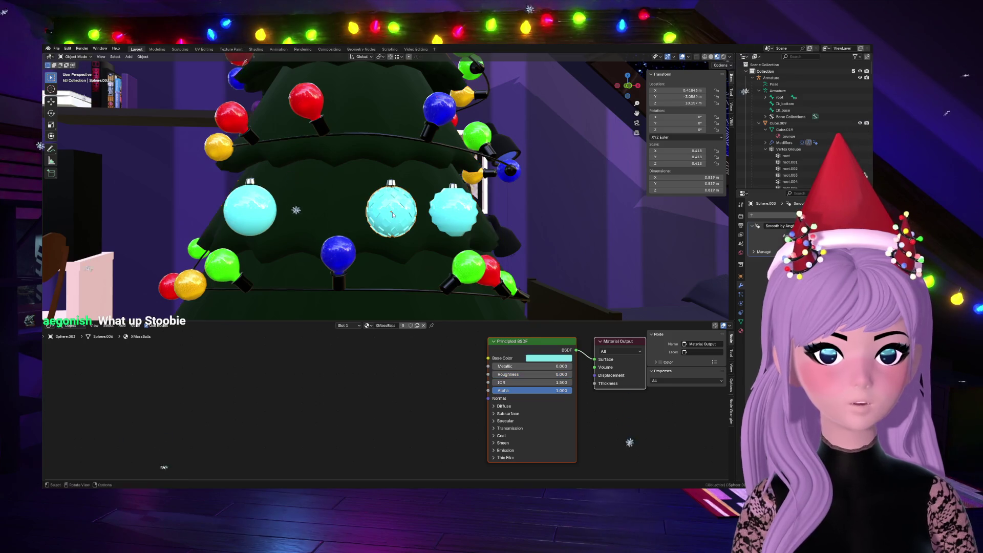
Step: Make the ornament's material a single-user copy, Material.047, and assign the star material
left_click(740, 330)
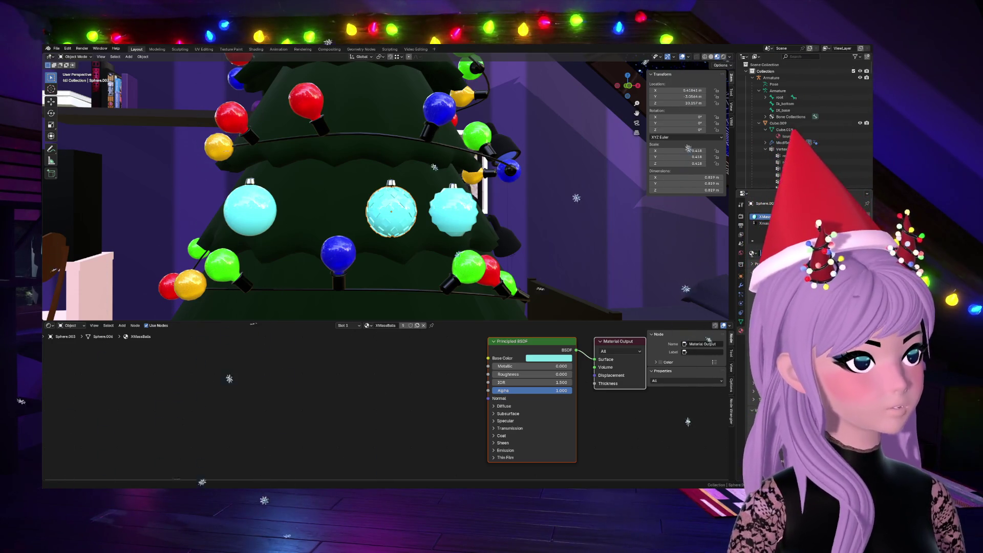
key("Return")
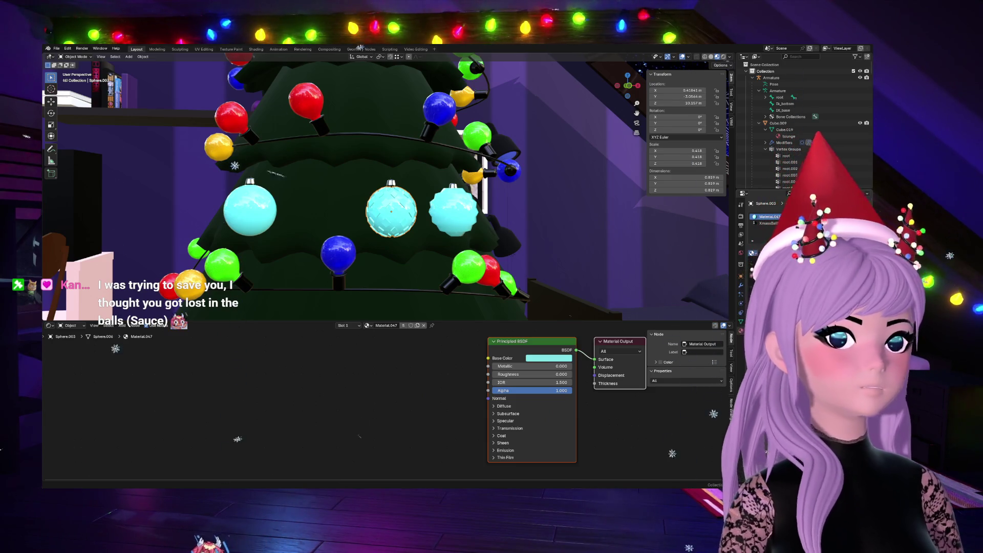
left_click(765, 263)
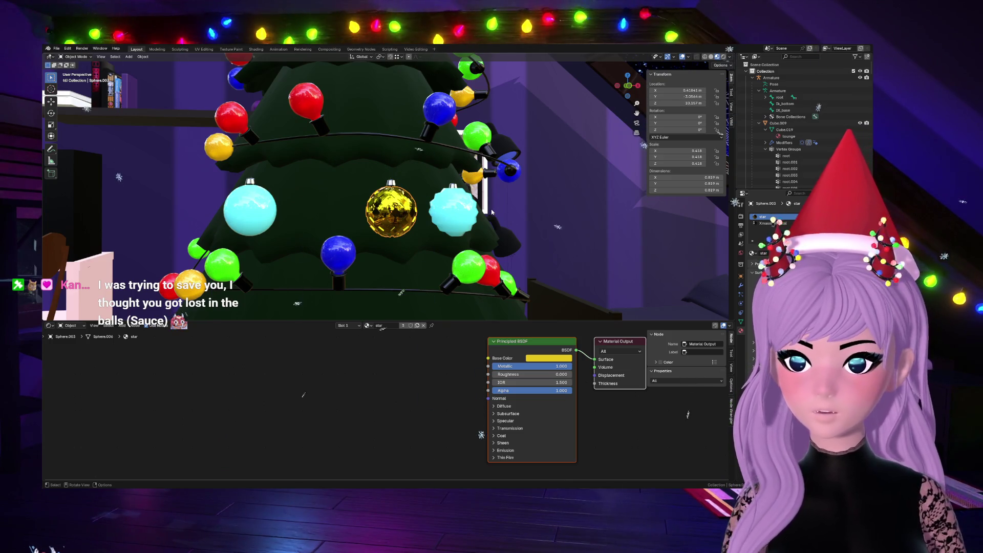
scroll(497, 214, "up", 1)
scroll(498, 211, "up", 2)
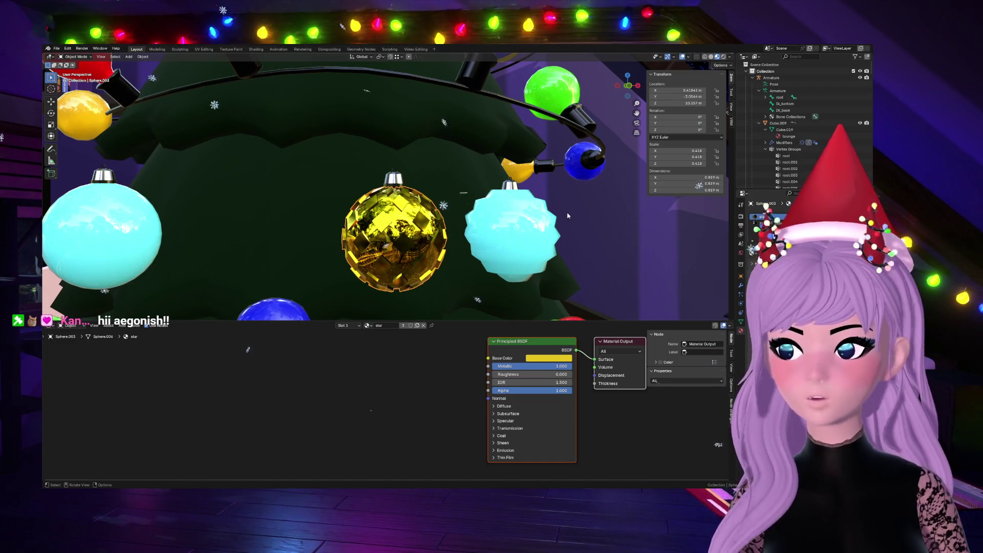
scroll(567, 216, "down", 3)
scroll(566, 212, "up", 3)
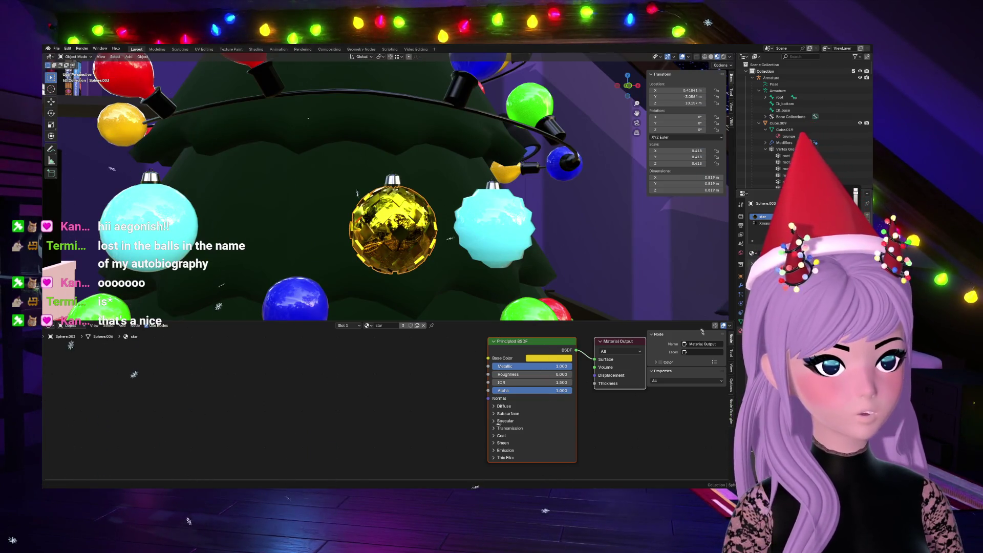
Step: Set the star material's Base Color to white and Metallic to about 0.77 for a silver mirror ball
key("ctrl+z")
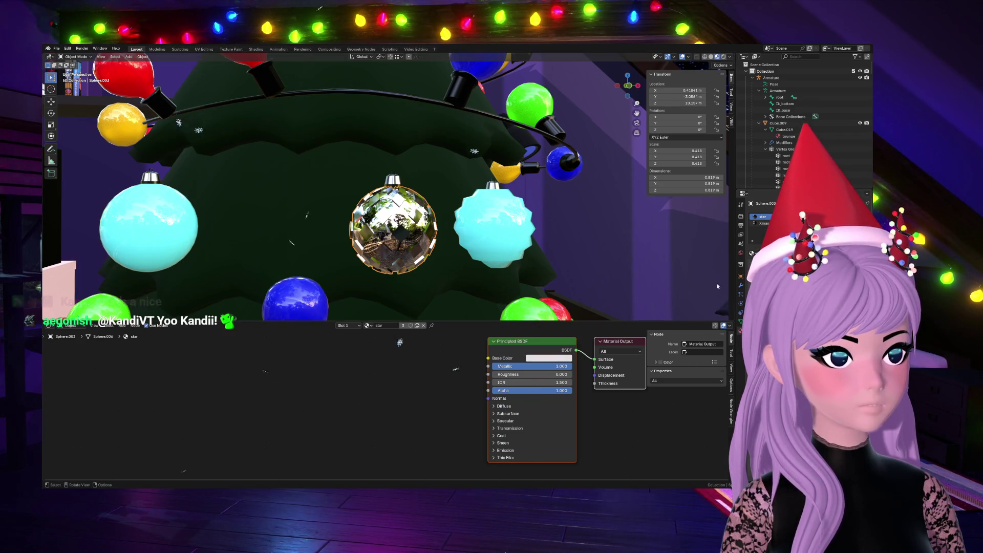
left_click_drag(496, 367, 468, 367)
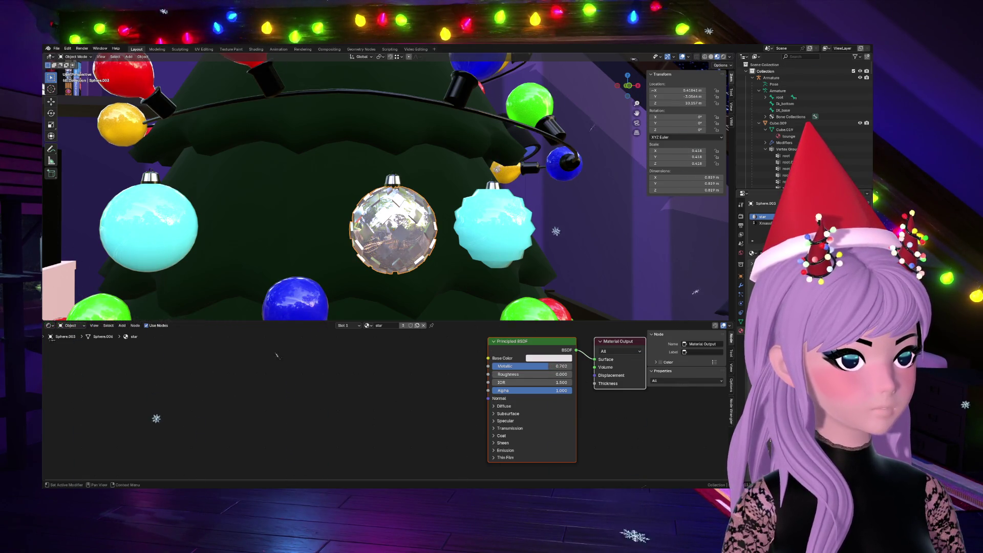
mouse_move(459, 168)
middle_mouse_down()
mouse_move(505, 151)
mouse_move(361, 158)
middle_mouse_up()
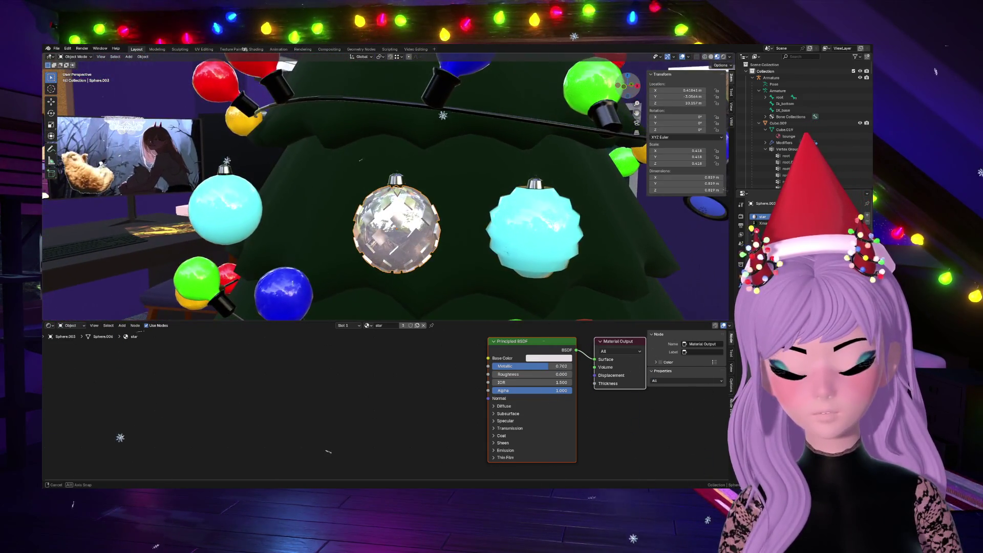
mouse_move(226, 328)
middle_mouse_down()
mouse_move(466, 199)
mouse_move(337, 145)
middle_mouse_up()
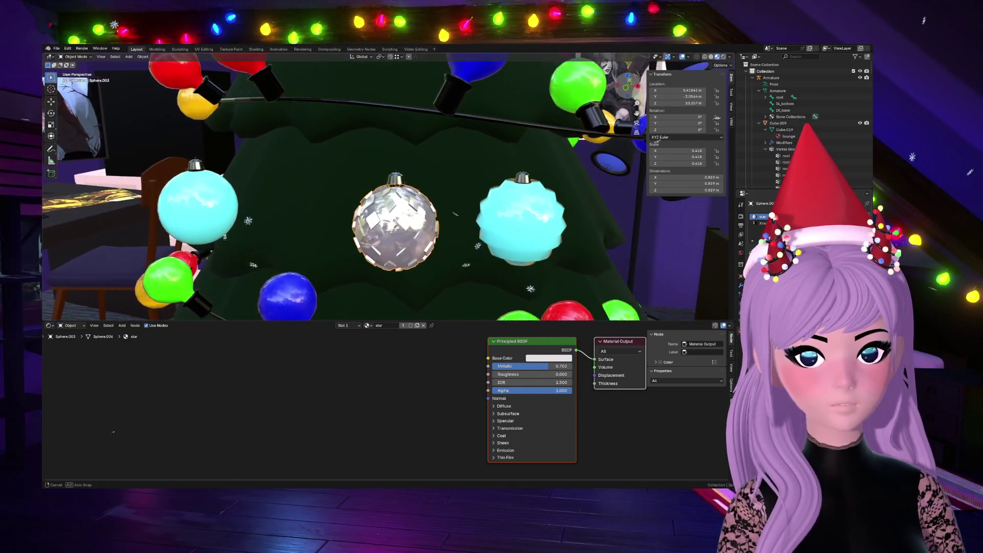
scroll(438, 205, "down", 6)
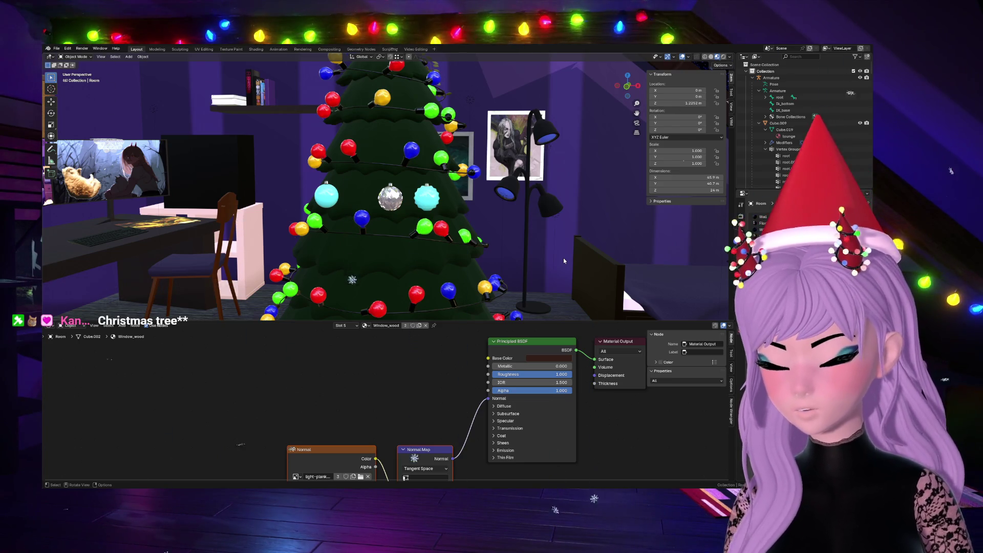
scroll(563, 257, "down", 7)
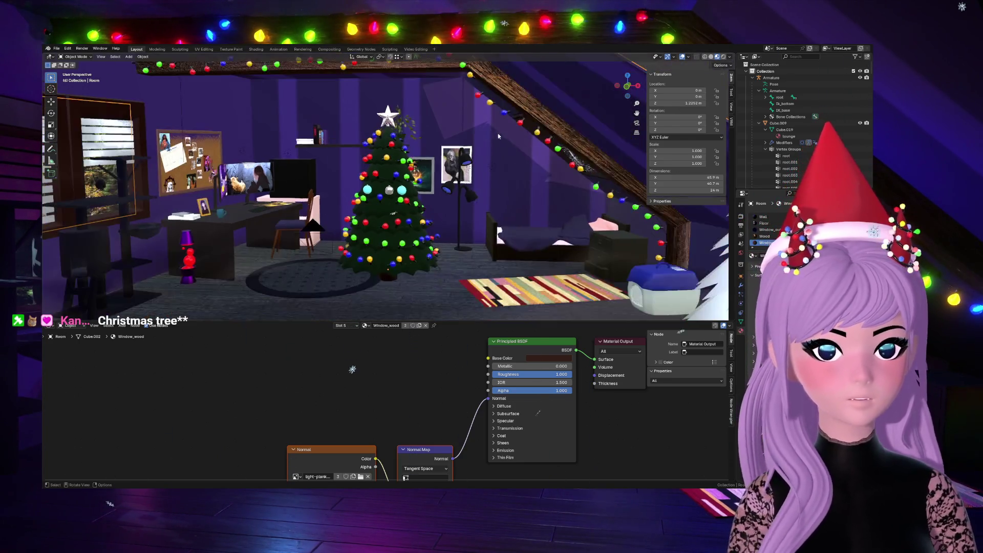
left_click(387, 116)
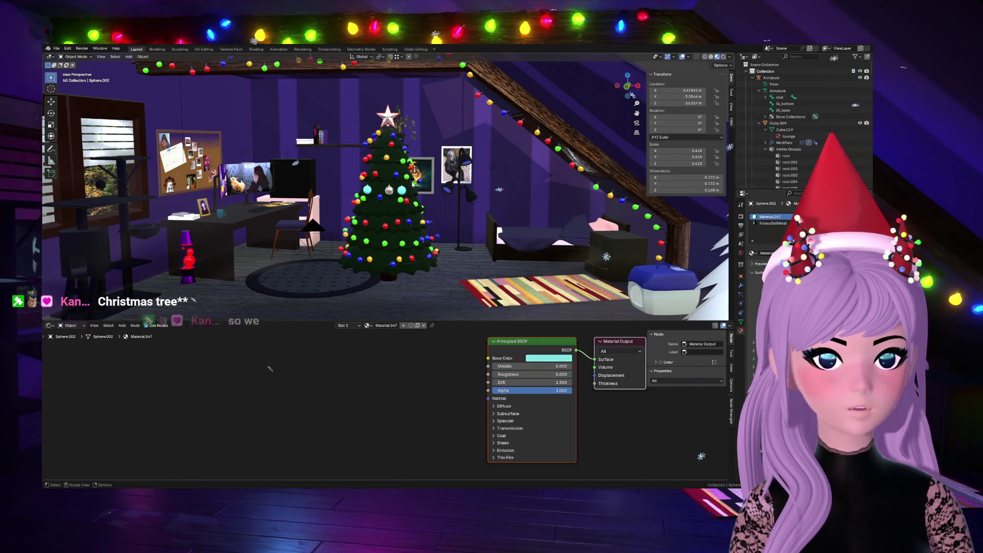
left_click(457, 165)
left_click(388, 115)
scroll(395, 160, "up", 4)
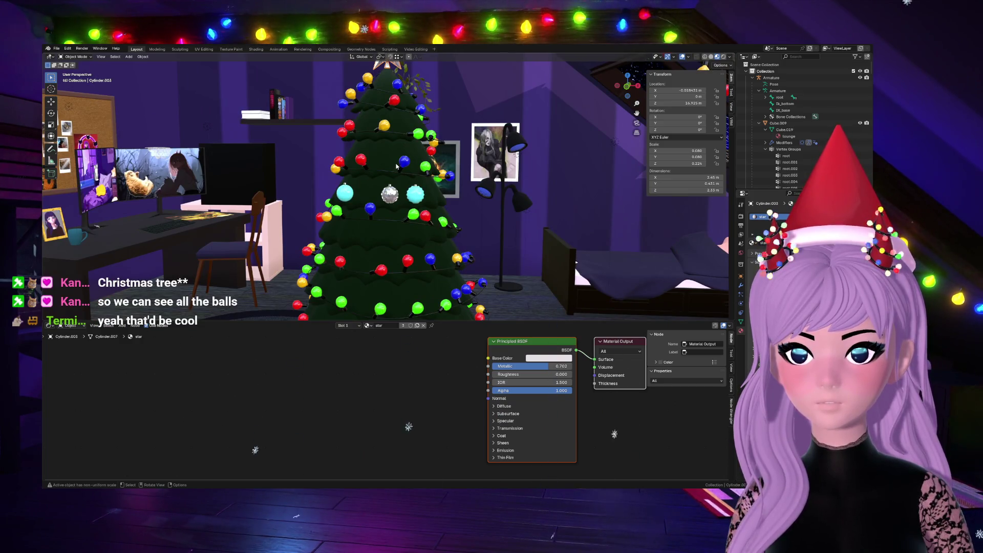
left_click(393, 106)
scroll(392, 105, "down", 1)
scroll(482, 169, "down", 2)
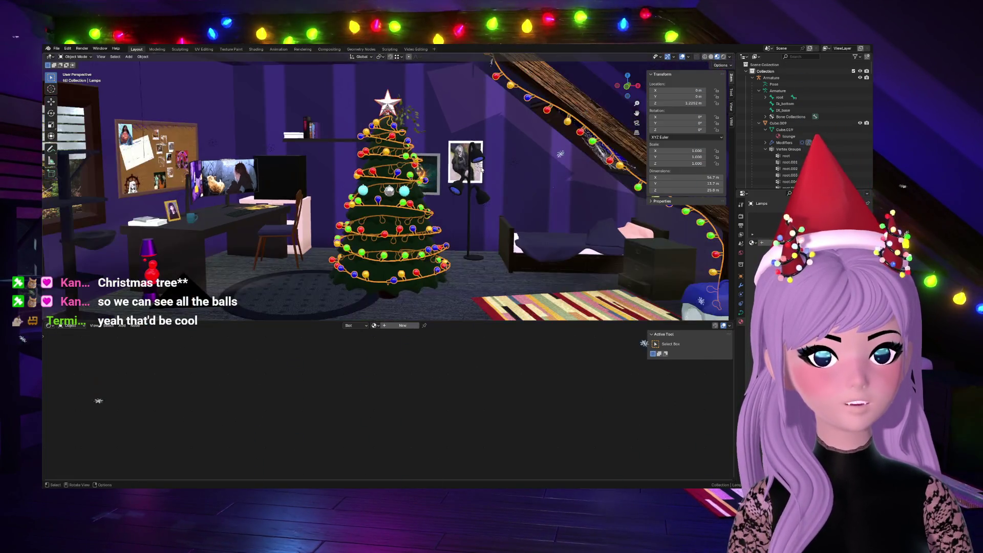
Step: Rotate the string lights around the vertical axis and confirm the new angle
key("r")
key("z")
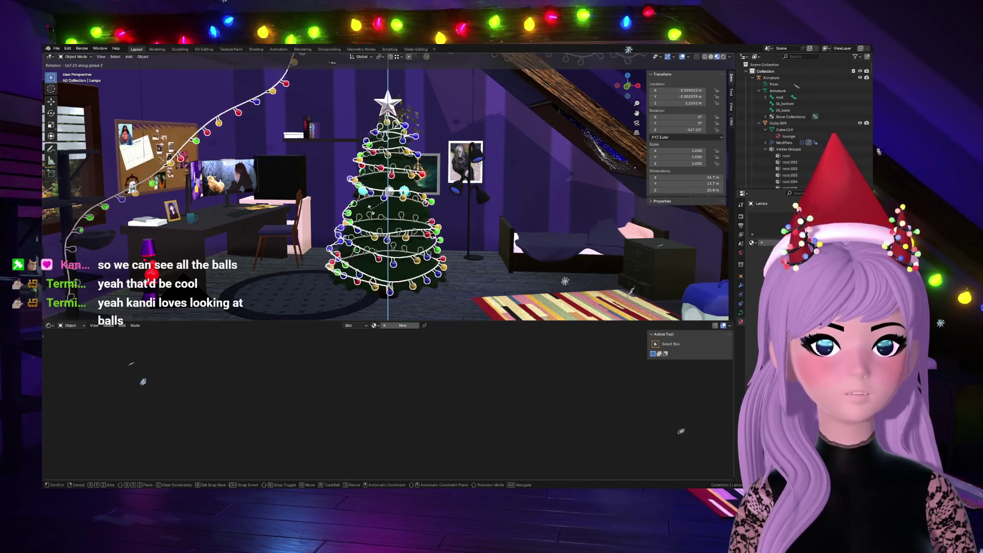
left_click(327, 243)
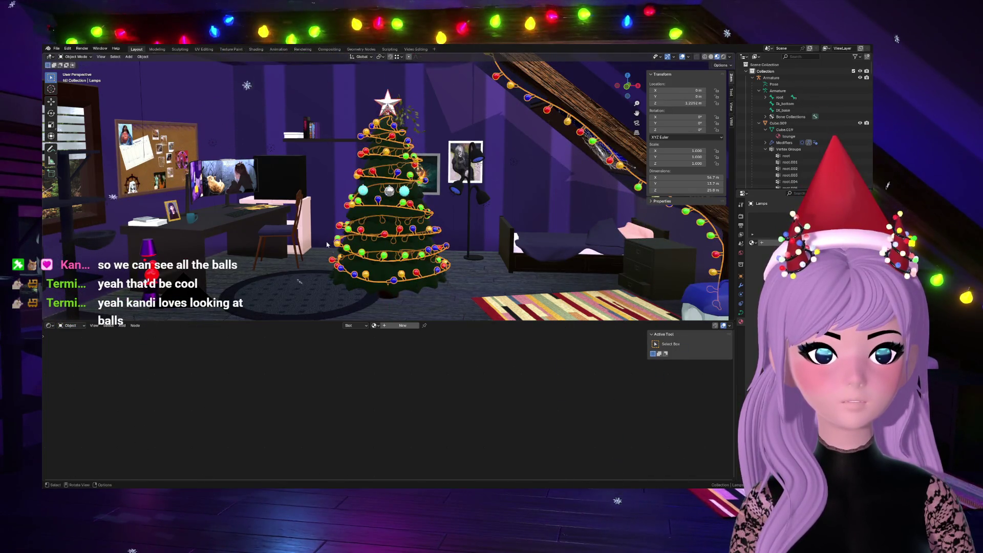
key("Tab")
scroll(445, 204, "up", 1)
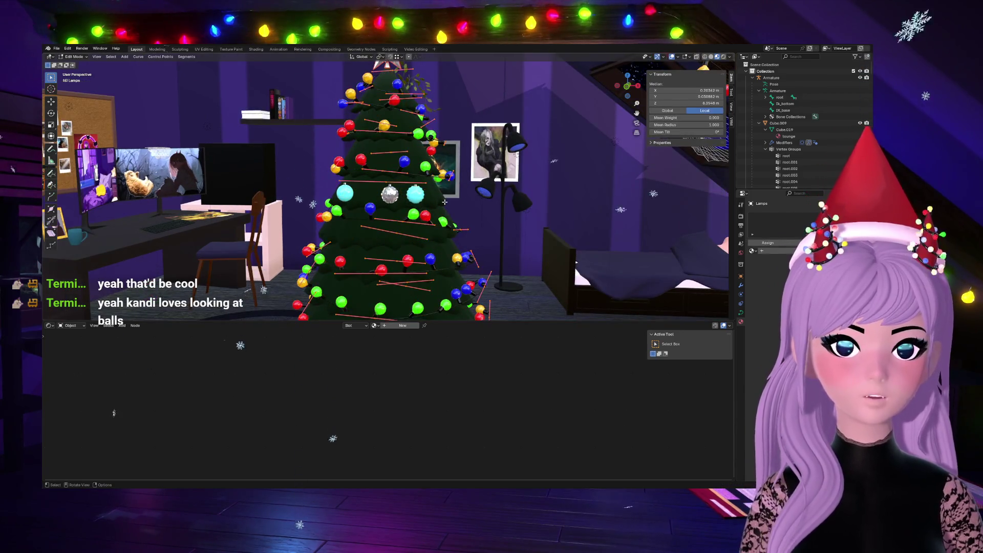
scroll(508, 181, "down", 4)
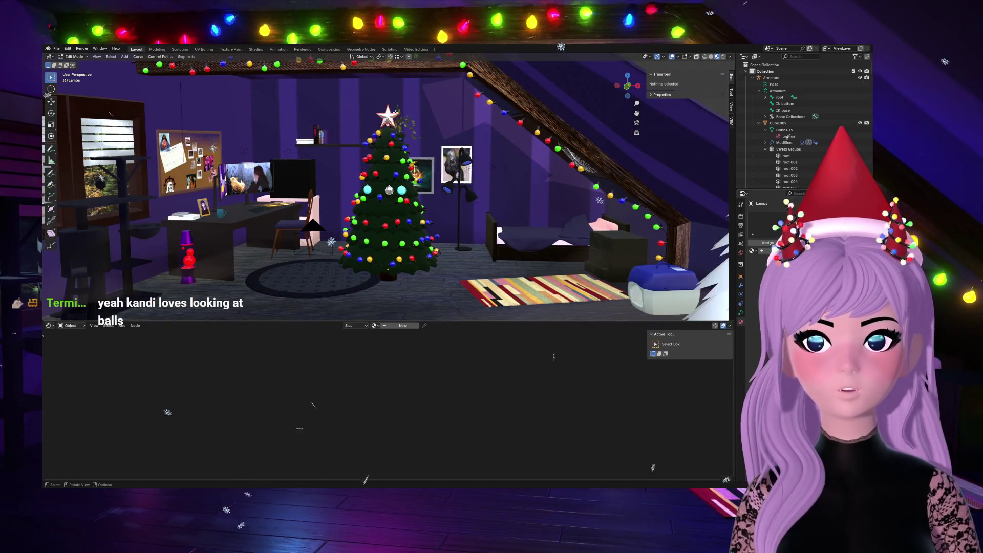
Step: Select the room's walls mesh and hide it, leaving the furniture in open space
middle_click_drag(507, 180, 181, 78)
key("Tab")
left_click(312, 122)
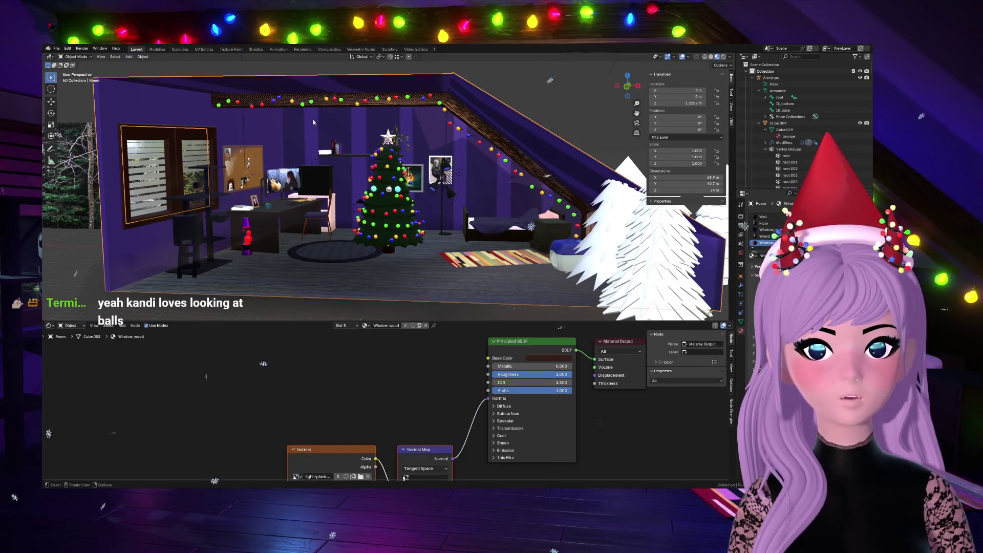
key("h")
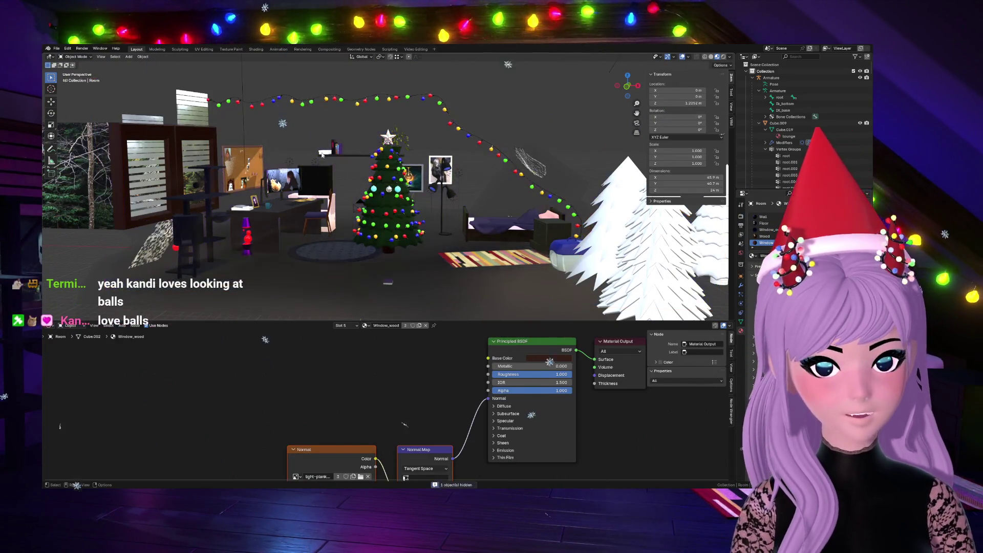
Step: Inspect the materials of the fog cube, round carpet, armature and lounge object
left_click(339, 254)
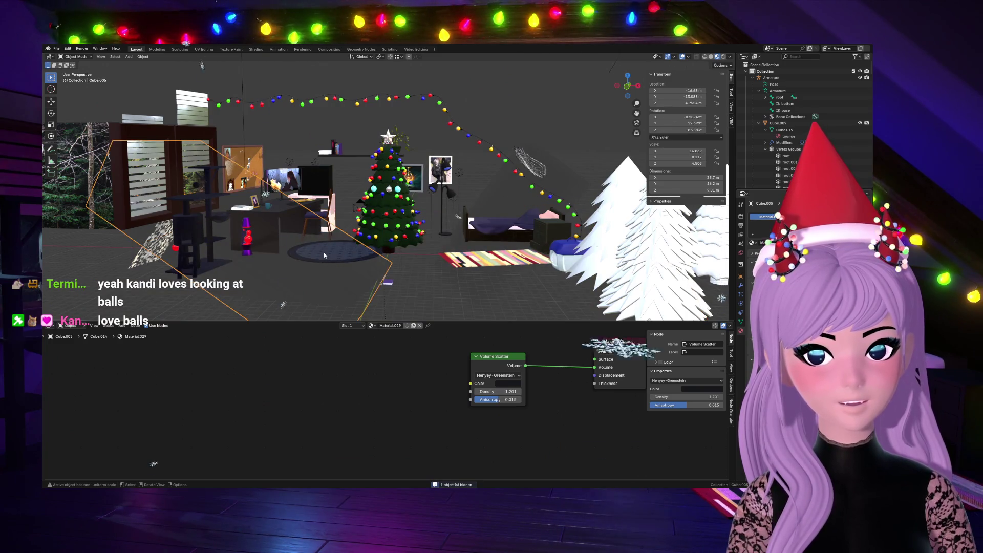
left_click(496, 199)
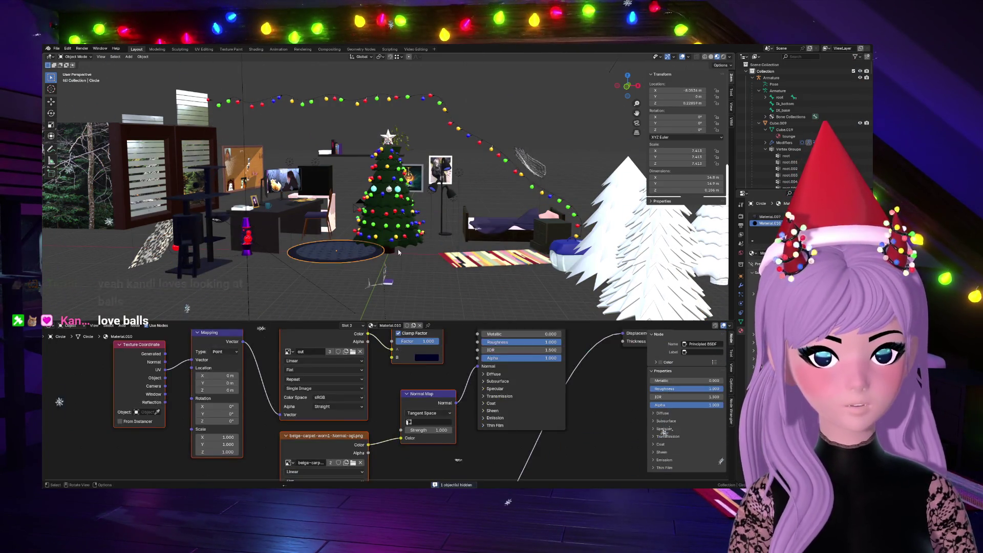
left_click(389, 282)
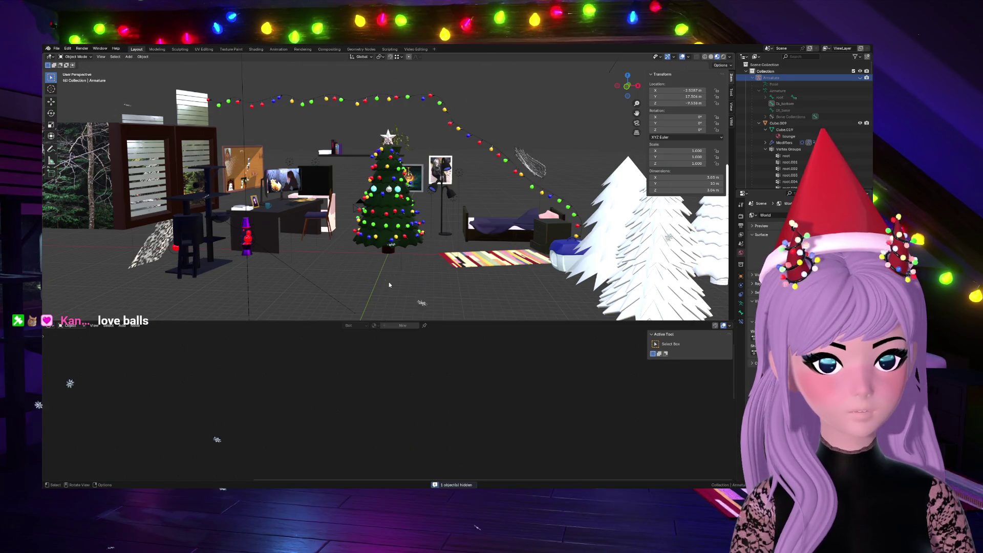
scroll(389, 282, "down", 8)
left_click(384, 270)
scroll(396, 276, "up", 8)
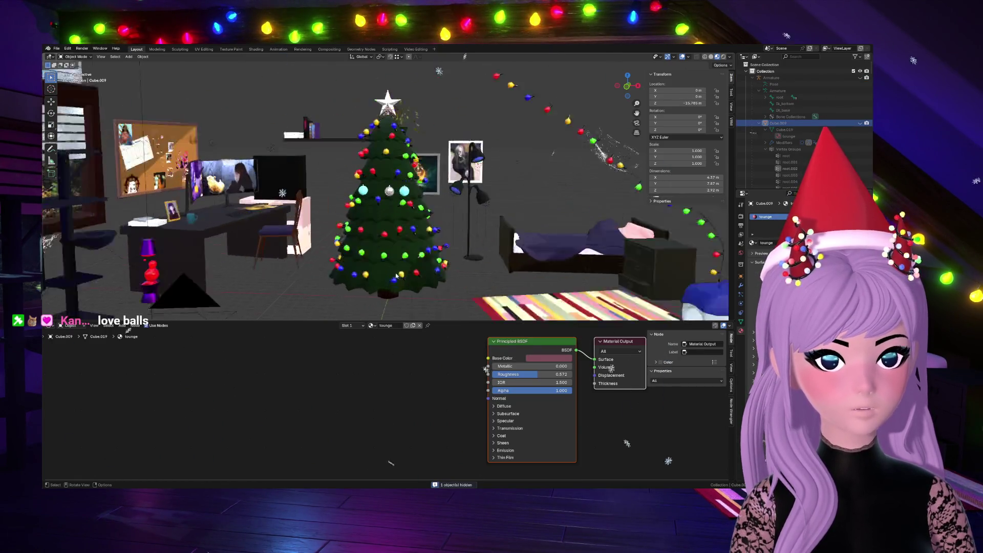
scroll(396, 275, "up", 3)
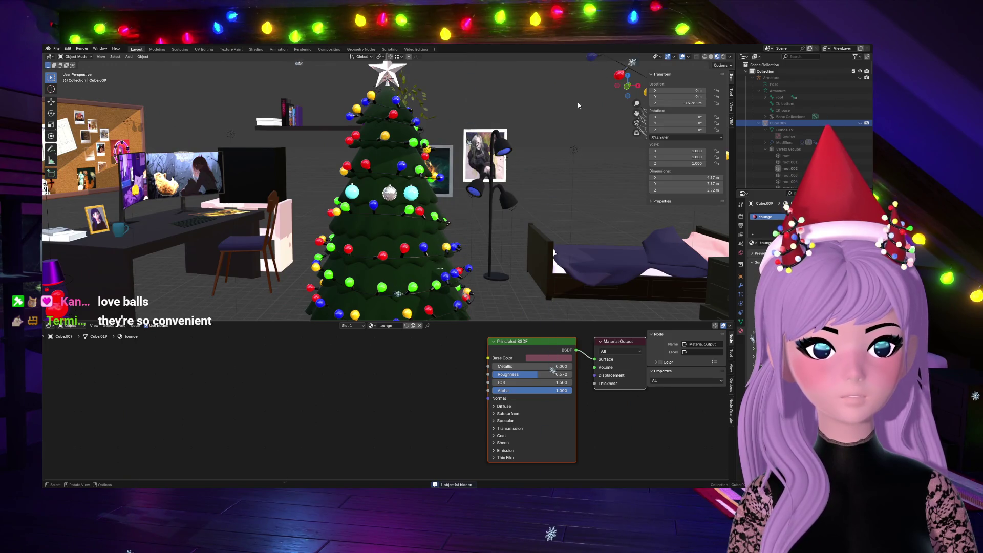
scroll(461, 216, "down", 4)
Step: Hide the poster, lamp, bed and rug, undo once, then frame Soft_Blanket in the view
left_click(428, 174)
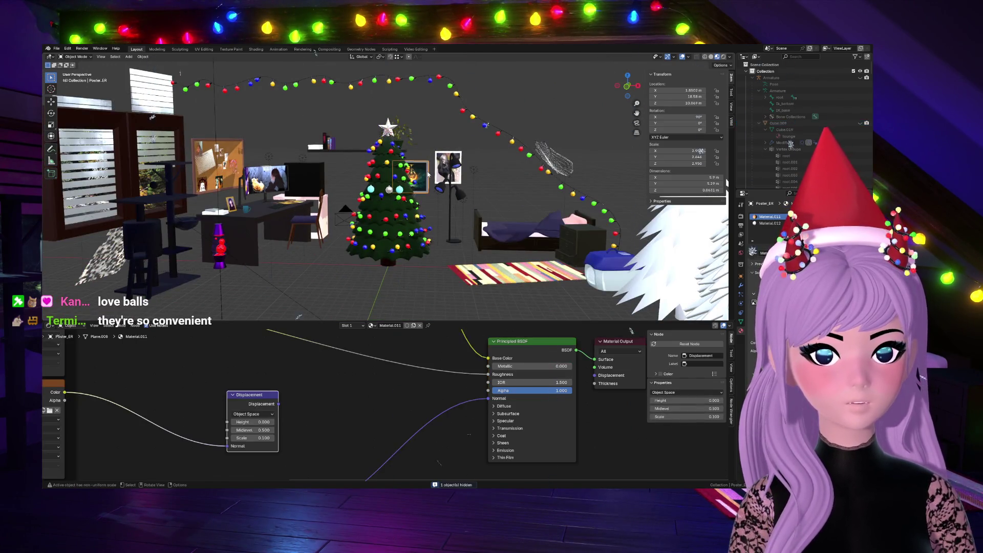
left_click(445, 165)
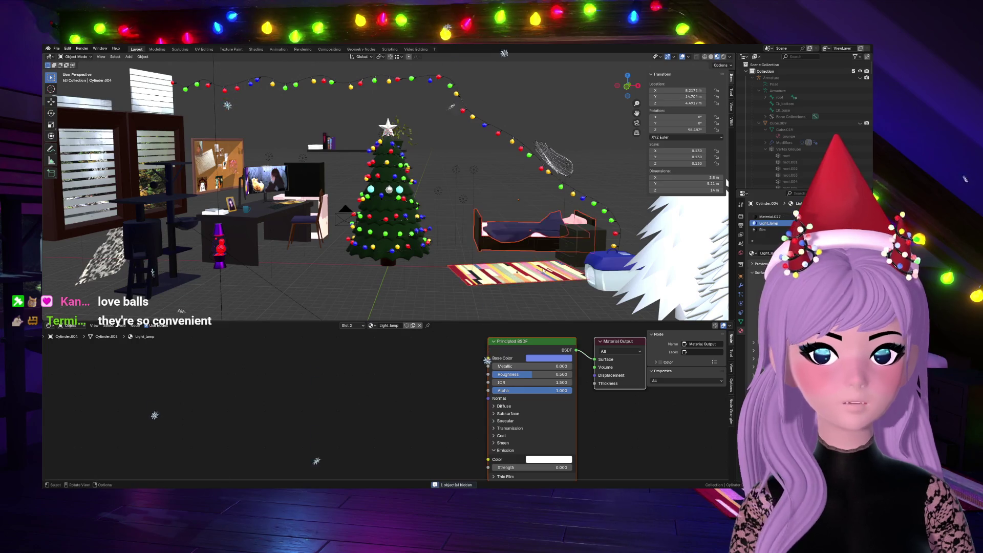
key("h")
key("ctrl+z")
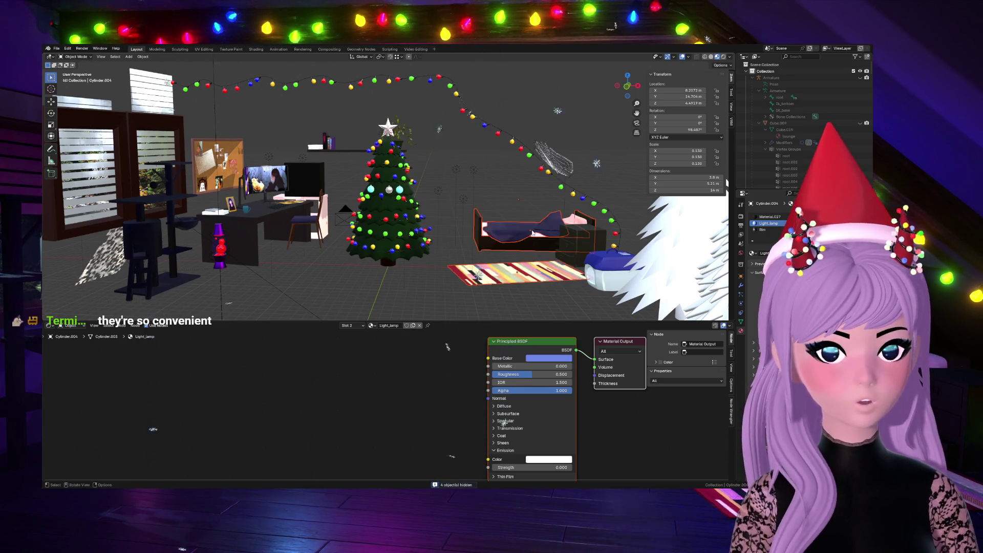
left_click(532, 222)
key("KP_Decimal")
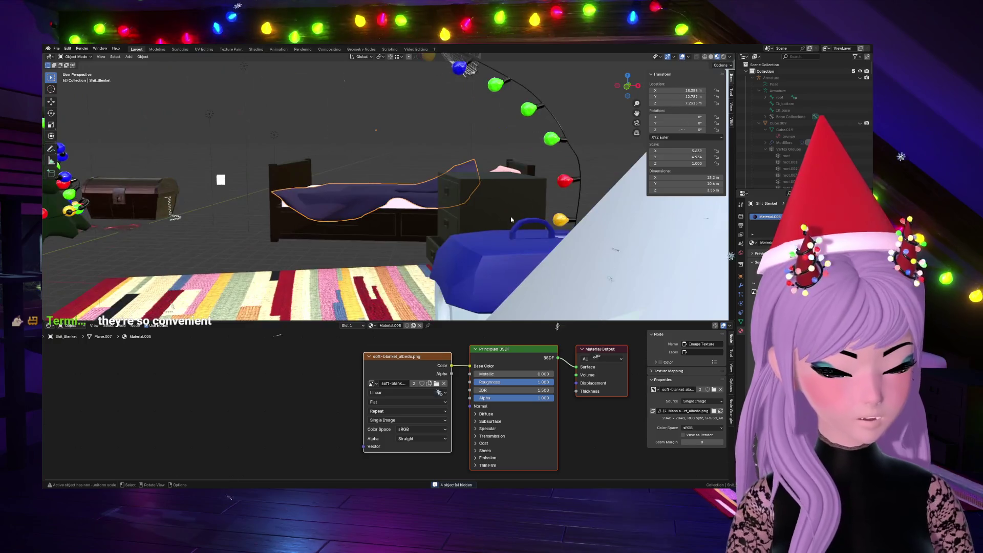
Step: Hide the blanket and mattress, leaving the bare bed frame selected
middle_click_drag(625, 68, 408, 216)
key("h")
left_click(408, 216)
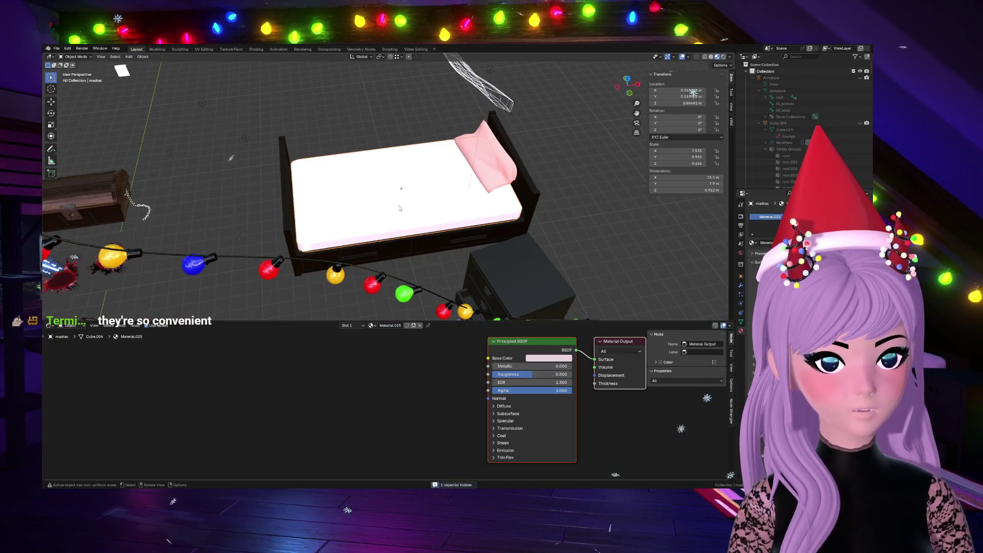
key("h")
scroll(407, 216, "up", 5)
left_click(413, 214)
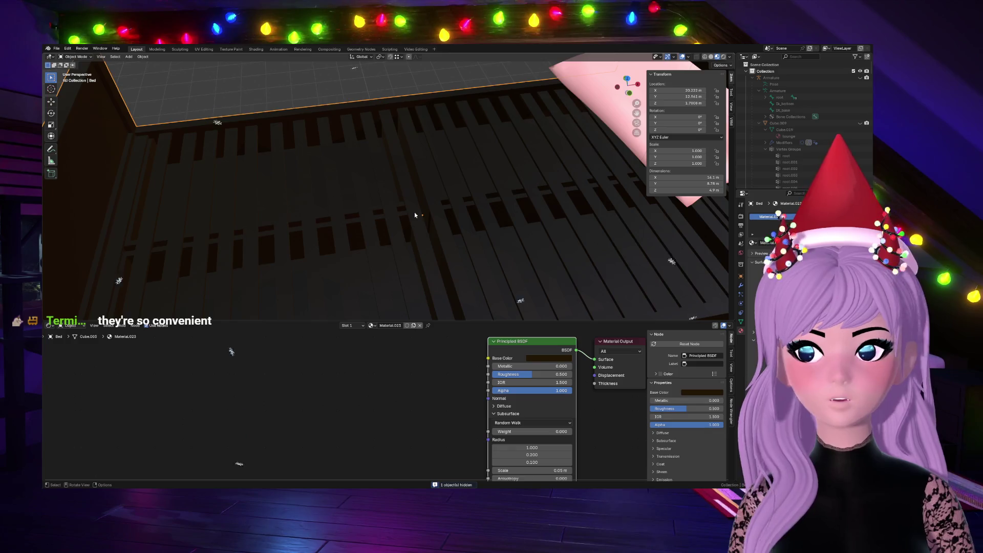
scroll(413, 216, "up", 2)
scroll(402, 219, "up", 2)
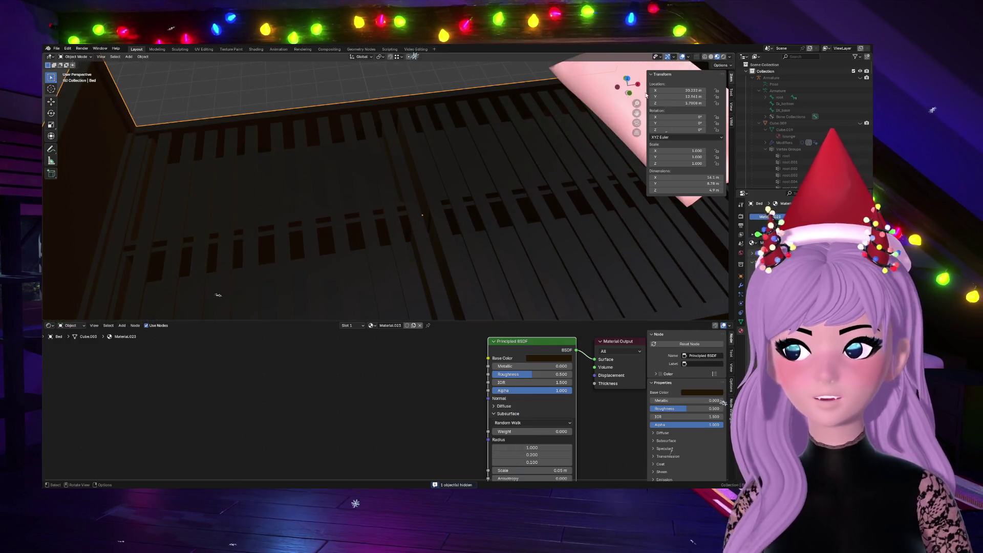
scroll(355, 243, "down", 5)
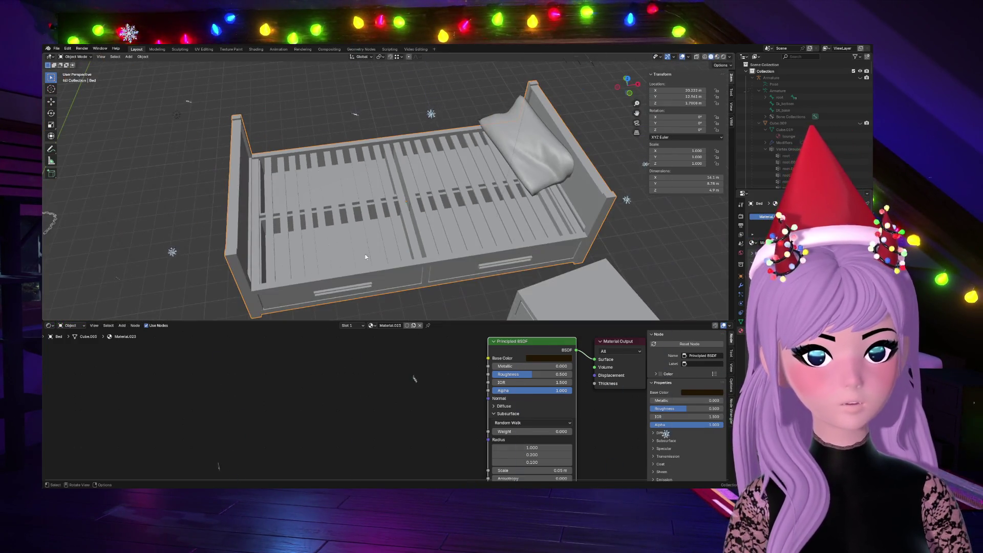
Step: Grow the selection to the drawer parts and slide them along Y back into the closed position
key("Tab")
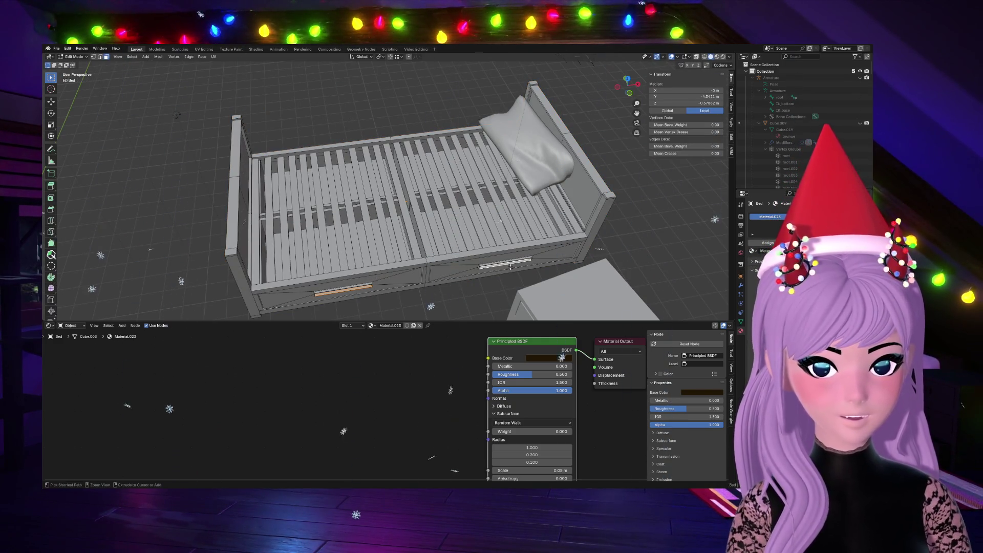
key("ctrl+KP_Add")
key("ctrl+KP_Add")
key("ctrl+KP_Add")
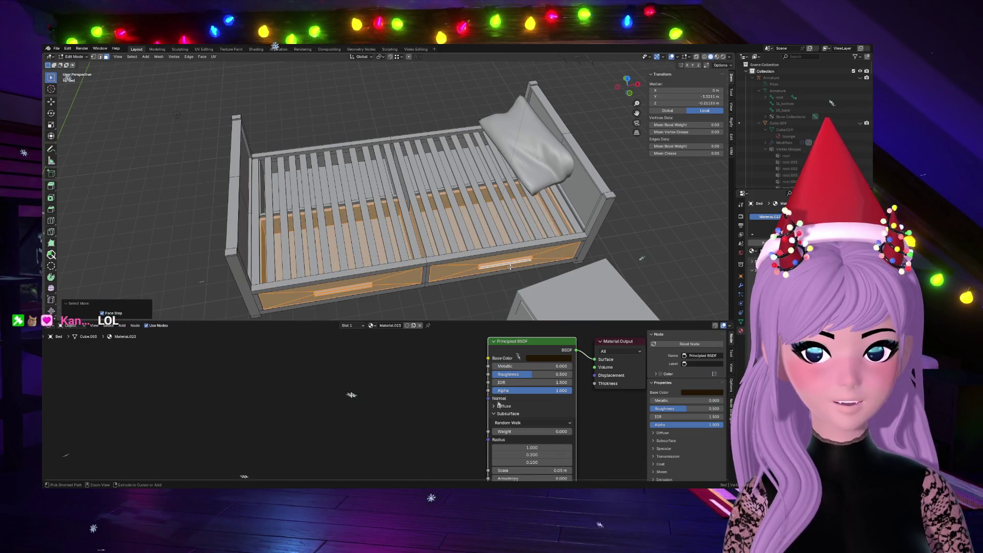
key("g")
key("y")
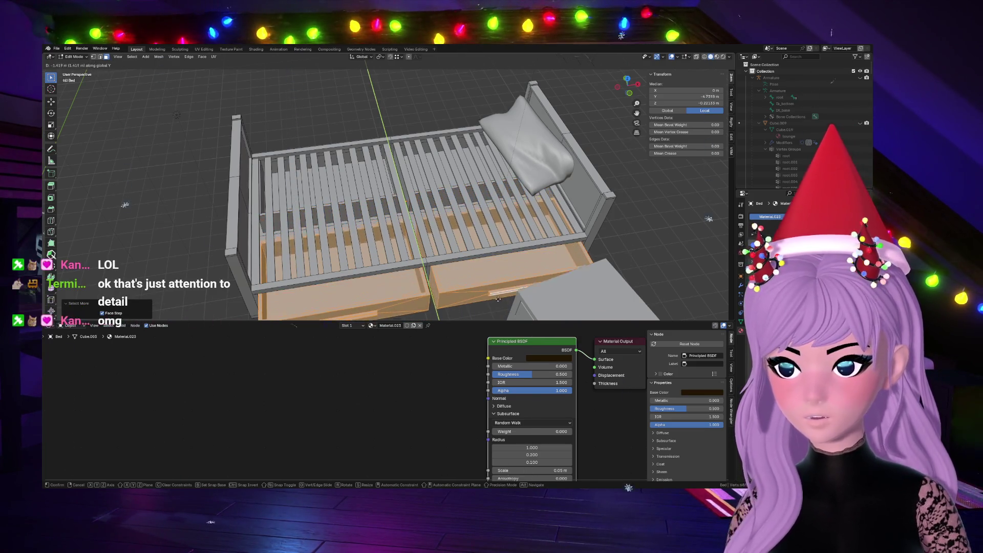
key("Return")
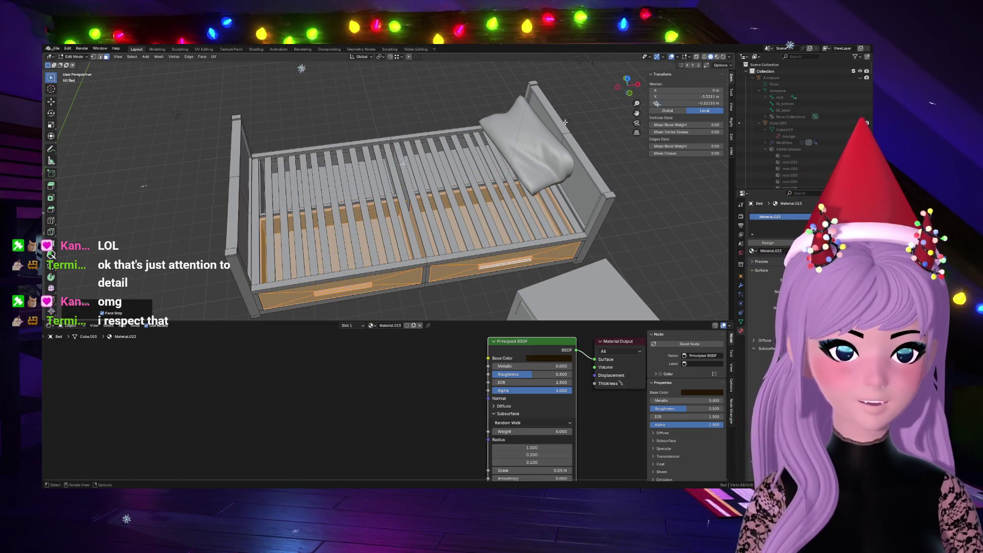
left_click(400, 105)
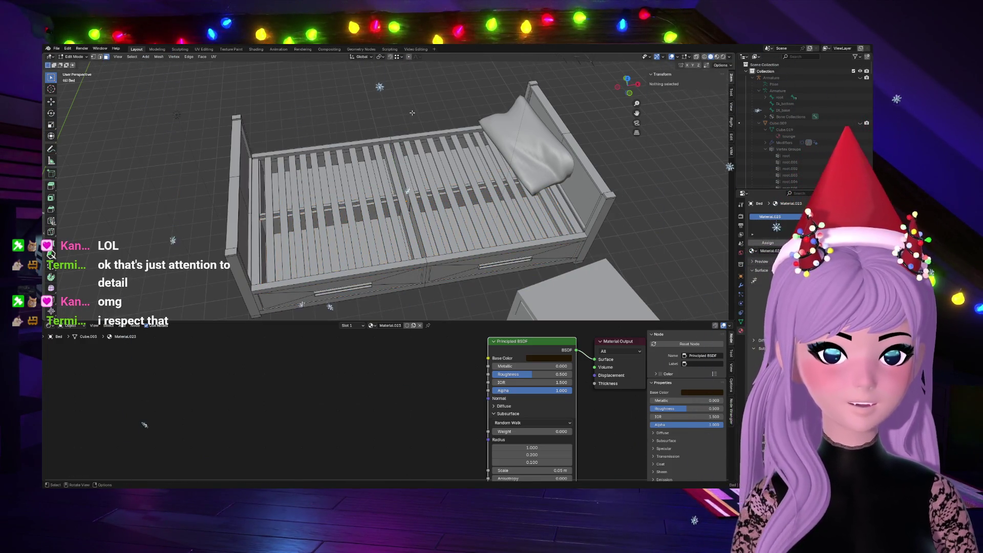
key("Tab")
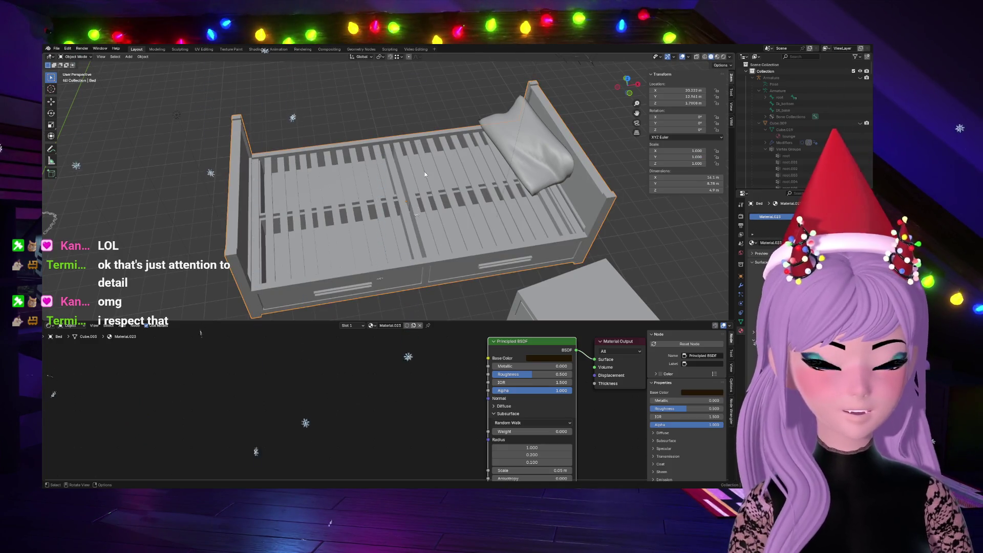
Step: Hide the bed frame and then the pillow from the viewport
key("h")
left_click(512, 143)
key("h")
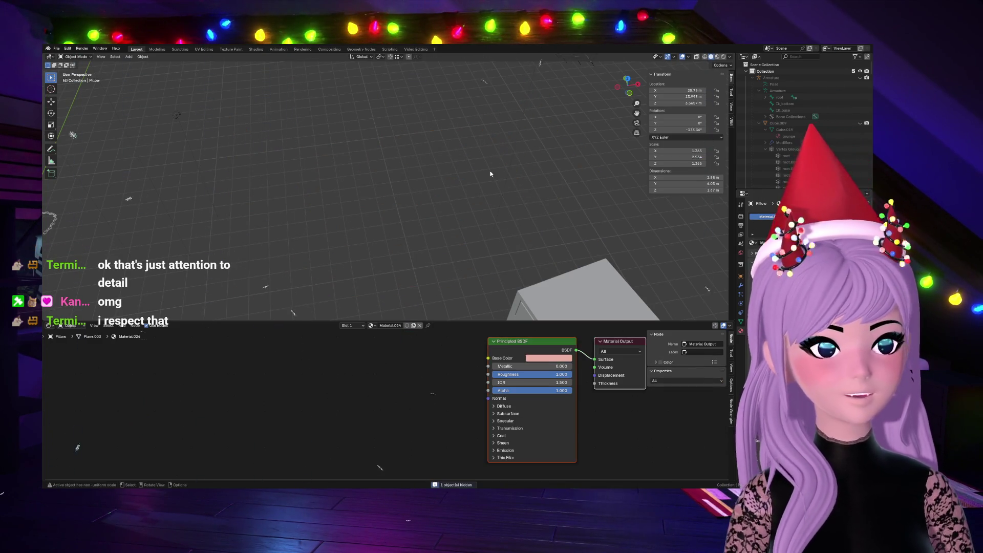
scroll(420, 193, "down", 5)
Step: Select the nightstand to show its wood-textured material nodes, then deselect and orbit the scene
mouse_move(420, 193)
middle_mouse_down()
mouse_move(129, 463)
mouse_move(183, 455)
mouse_move(465, 251)
middle_mouse_up()
left_click(465, 251)
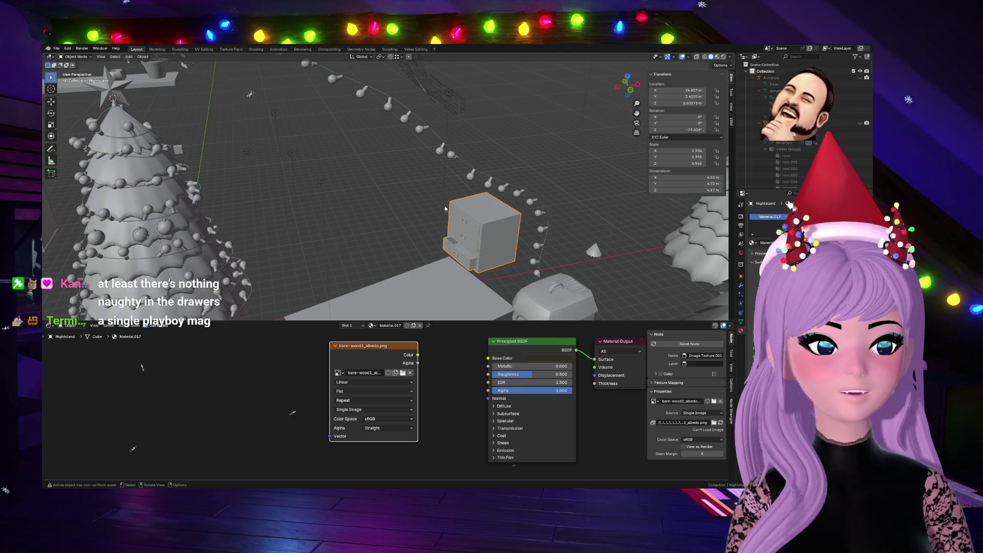
left_click(497, 92)
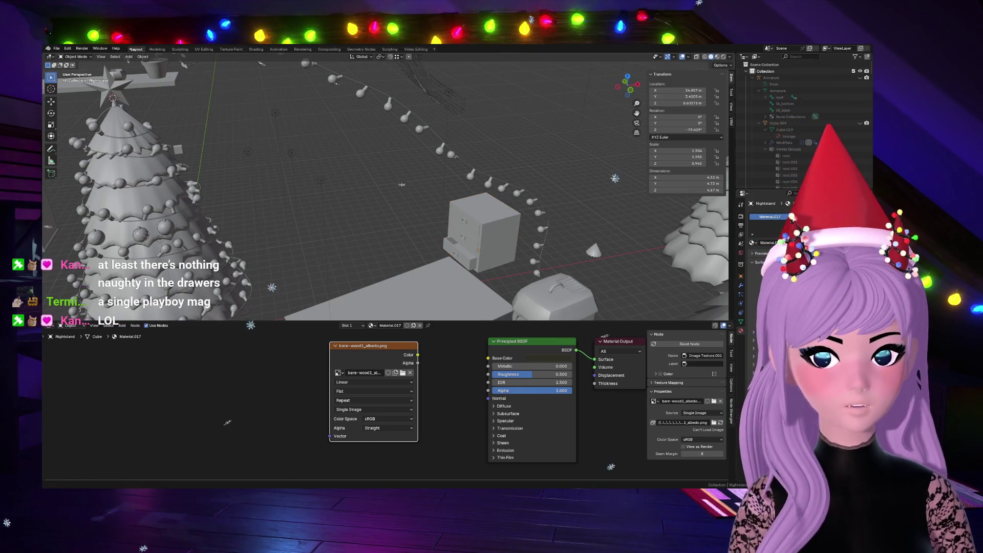
middle_click_drag(262, 110, 270, 178)
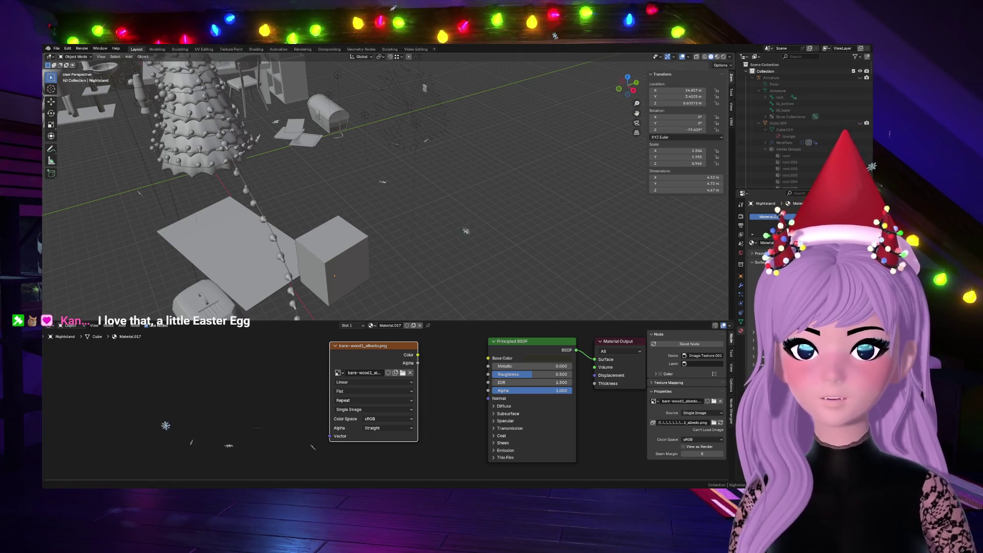
Step: Orbit around the room and switch the viewport to Material Preview shading
left_click_drag(626, 89, 626, 91)
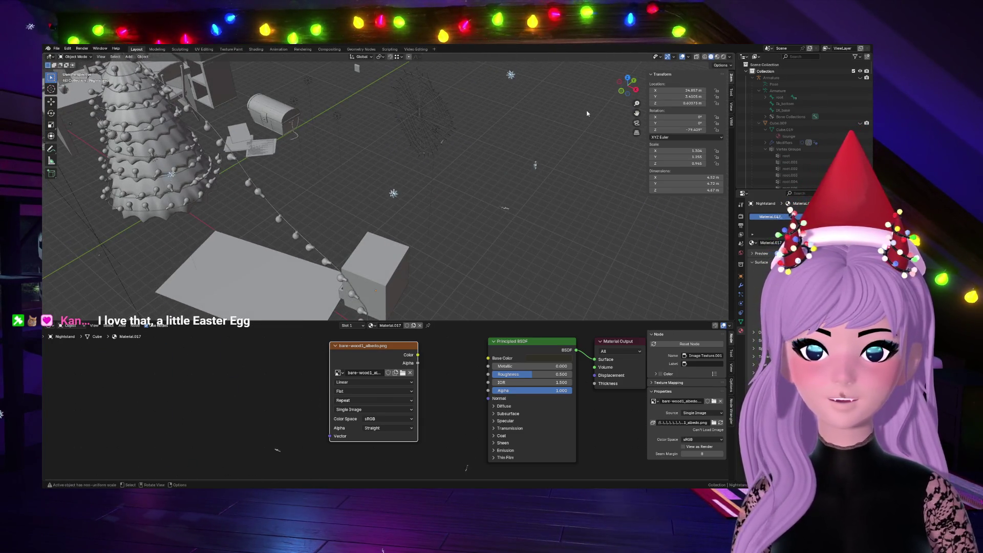
mouse_move(583, 113)
middle_mouse_down()
mouse_move(64, 15)
mouse_move(119, 17)
mouse_move(486, 185)
middle_mouse_up()
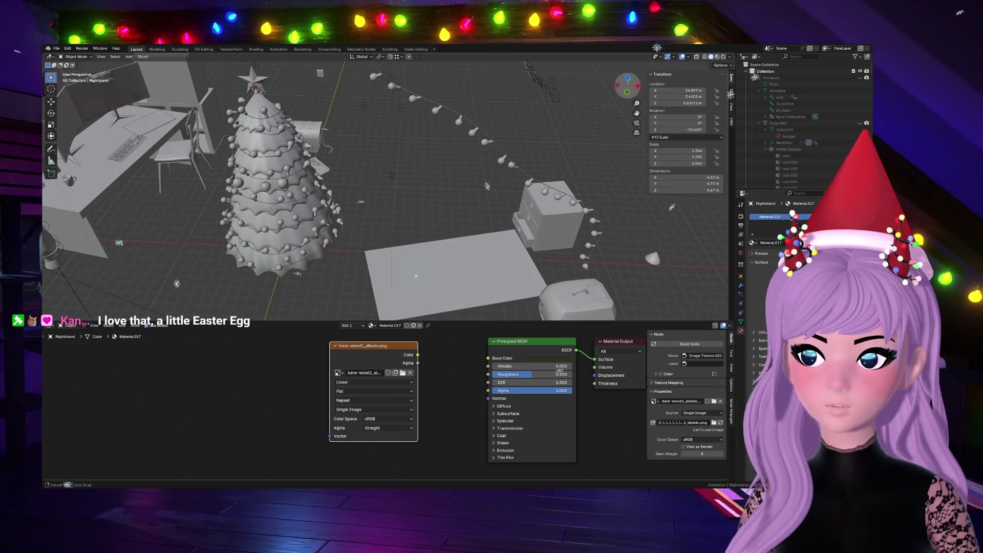
middle_click_drag(486, 231, 487, 231)
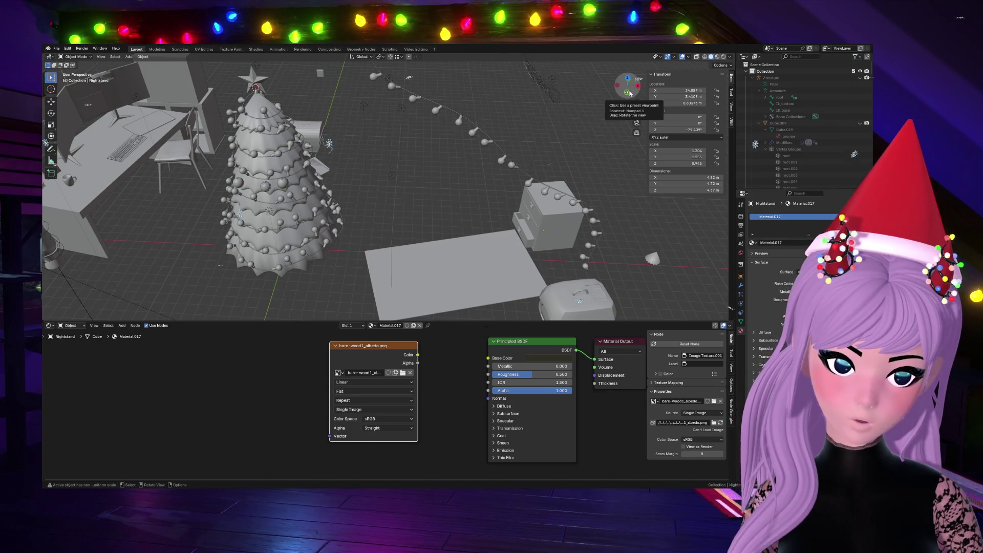
left_click_drag(629, 90, 588, 129)
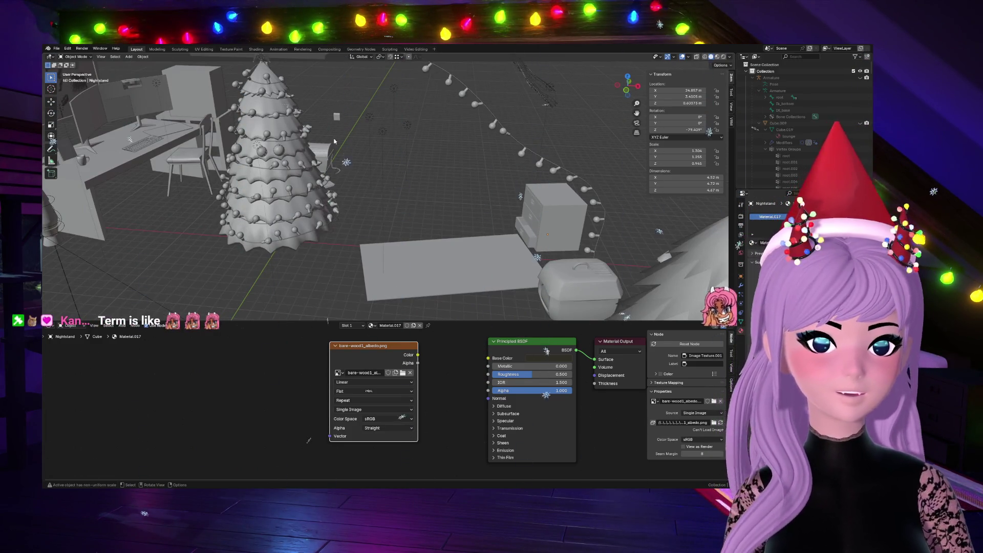
left_click_drag(627, 86, 545, 141)
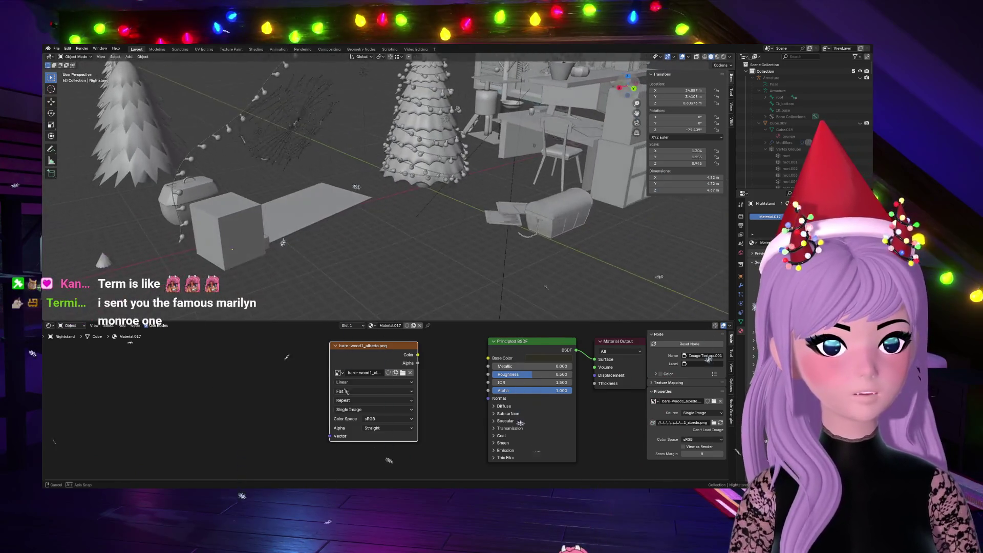
scroll(546, 141, "up", 2)
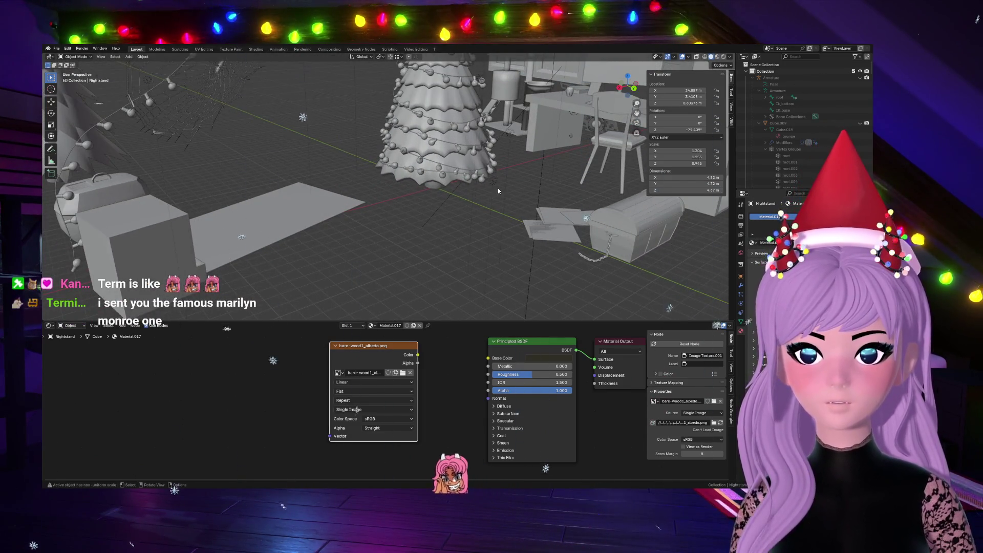
middle_click_drag(486, 185, 482, 185)
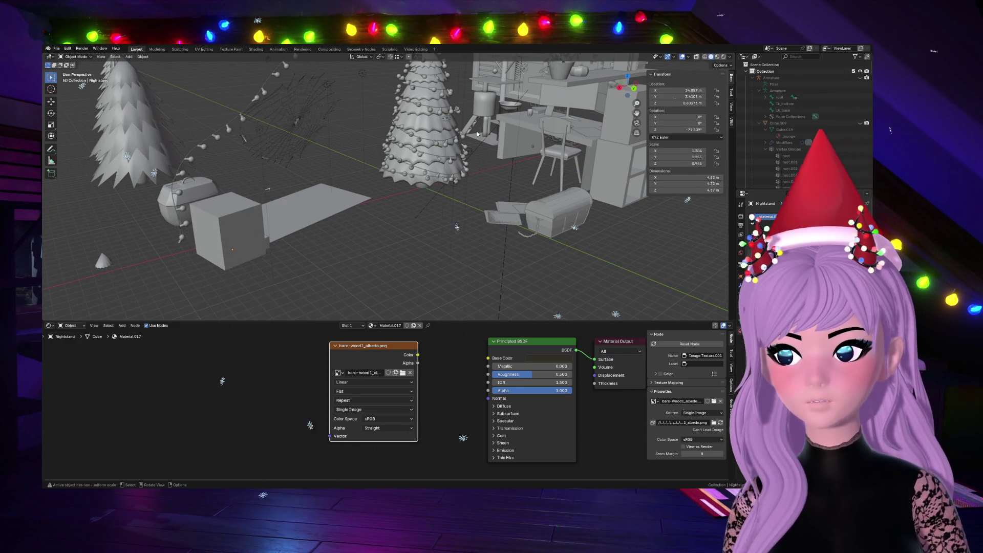
mouse_move(485, 176)
middle_mouse_down()
mouse_move(477, 179)
mouse_move(491, 184)
middle_mouse_up()
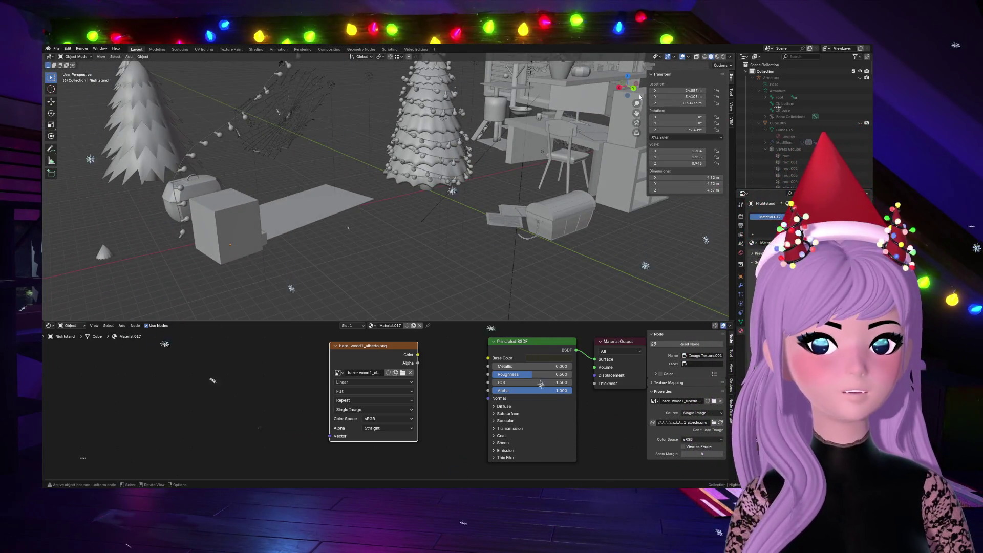
middle_click_drag(644, 102, 649, 108, "shift")
left_click(717, 59)
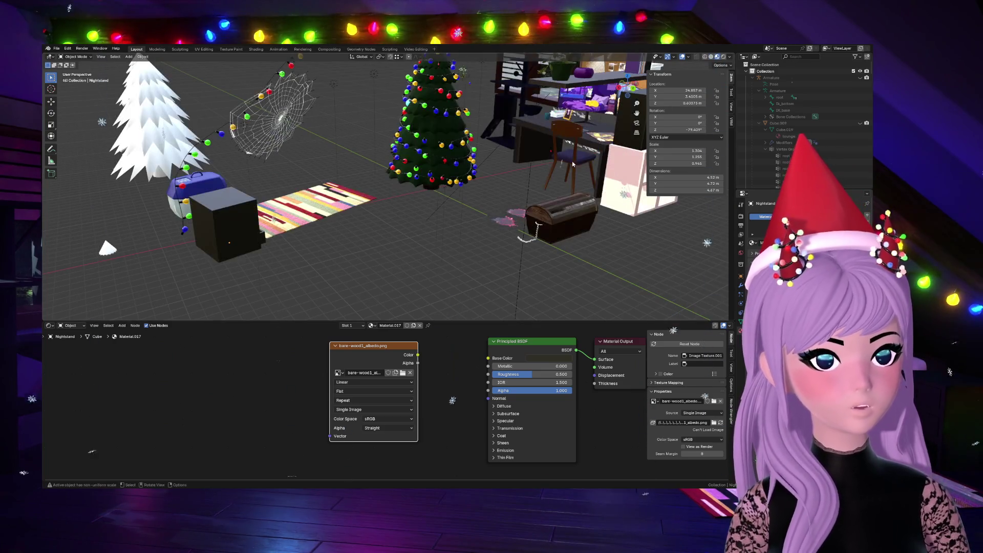
Step: Orbit around the Christmas tree, then view the scene in Front Orthographic via the gizmo
middle_click_drag(462, 192, 408, 205)
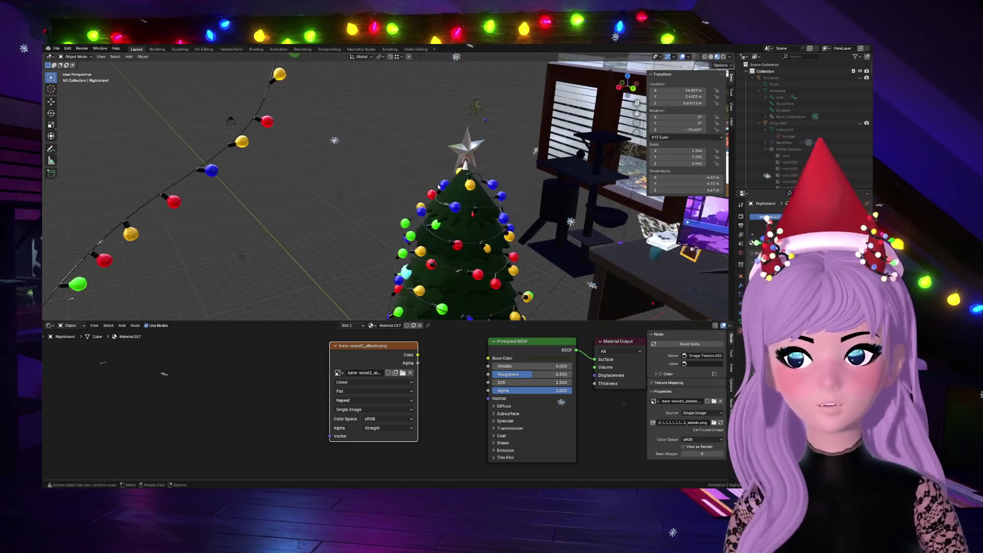
mouse_move(629, 86)
left_mouse_down()
mouse_move(607, 96)
mouse_move(615, 93)
left_mouse_up()
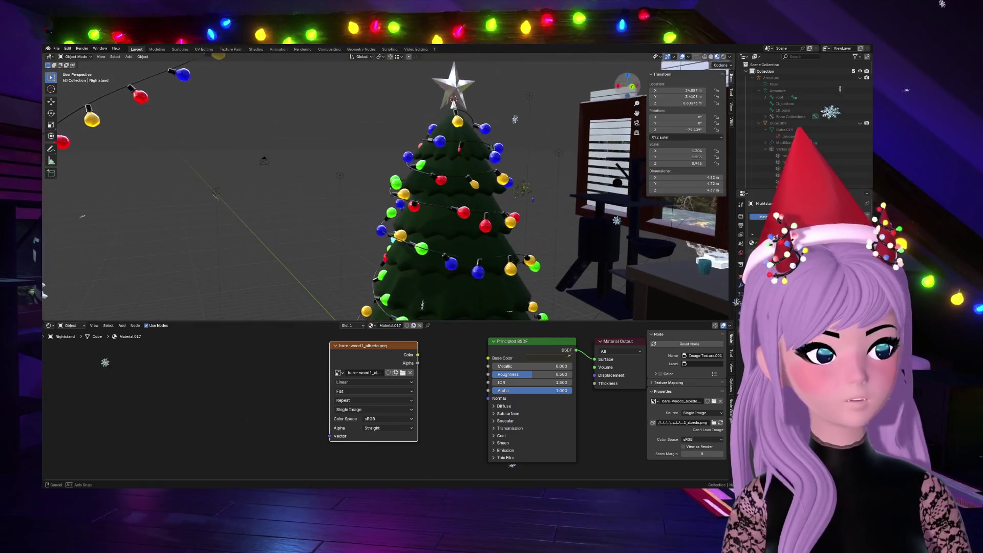
left_click_drag(615, 92, 495, 168)
scroll(495, 168, "down", 4)
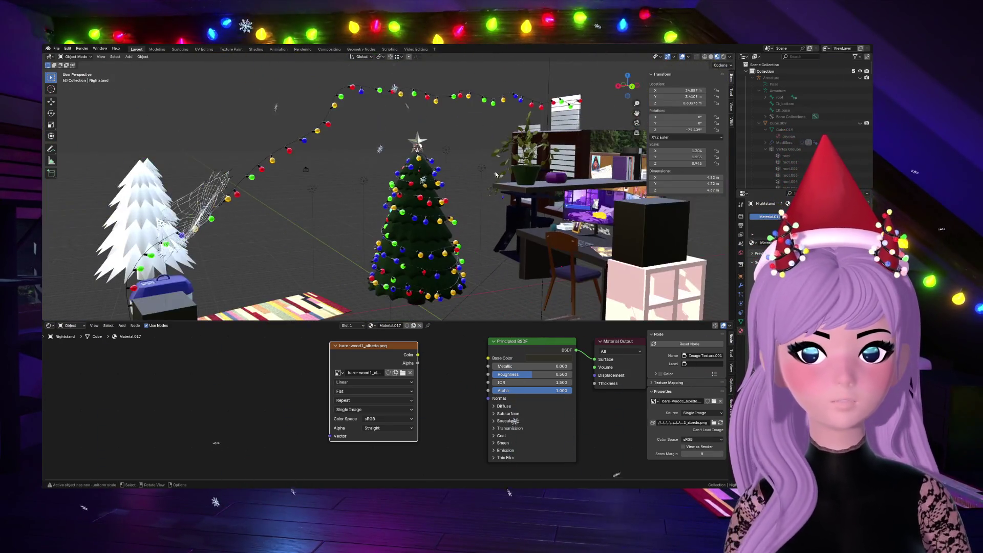
scroll(499, 199, "up", 2)
scroll(499, 200, "up", 2)
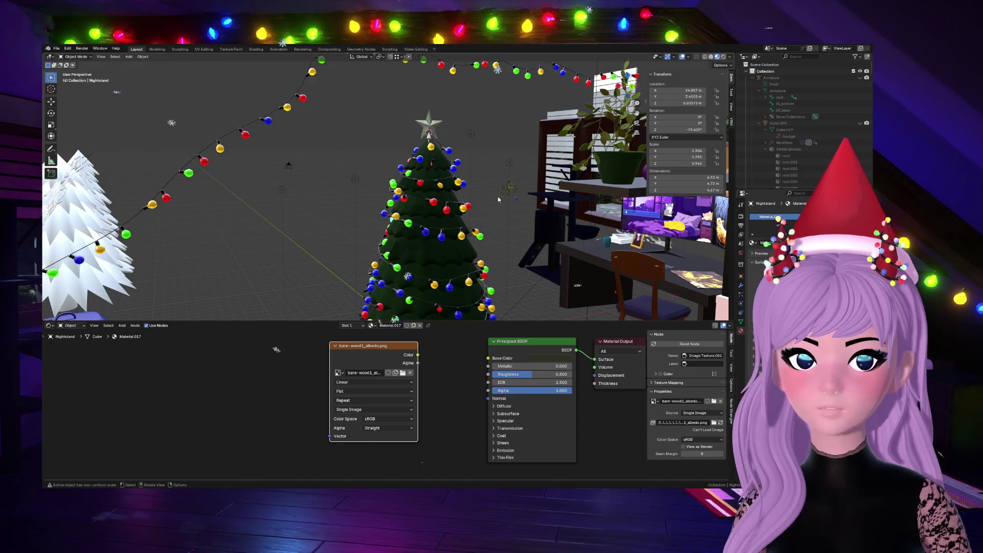
left_click_drag(627, 85, 453, 172)
scroll(428, 180, "down", 3)
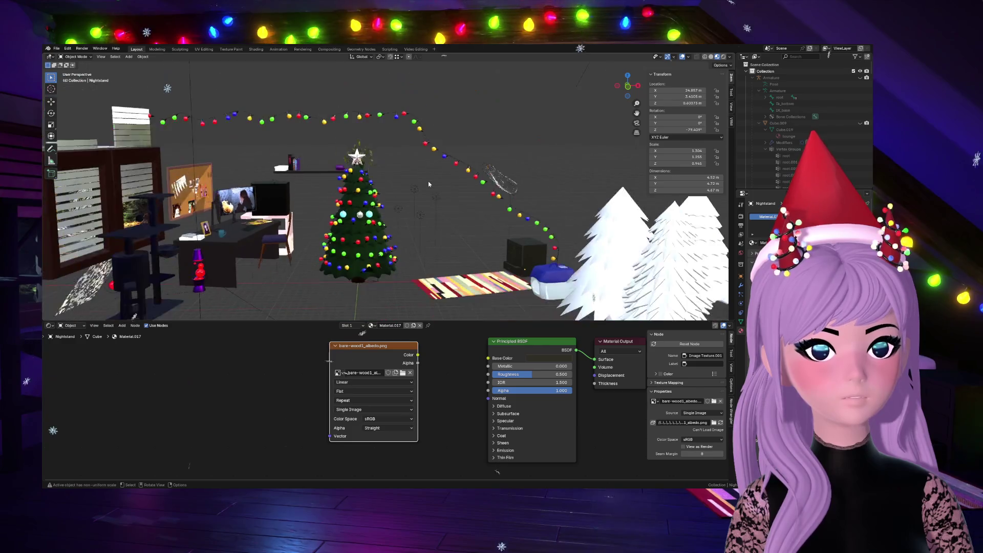
scroll(423, 185, "up", 3)
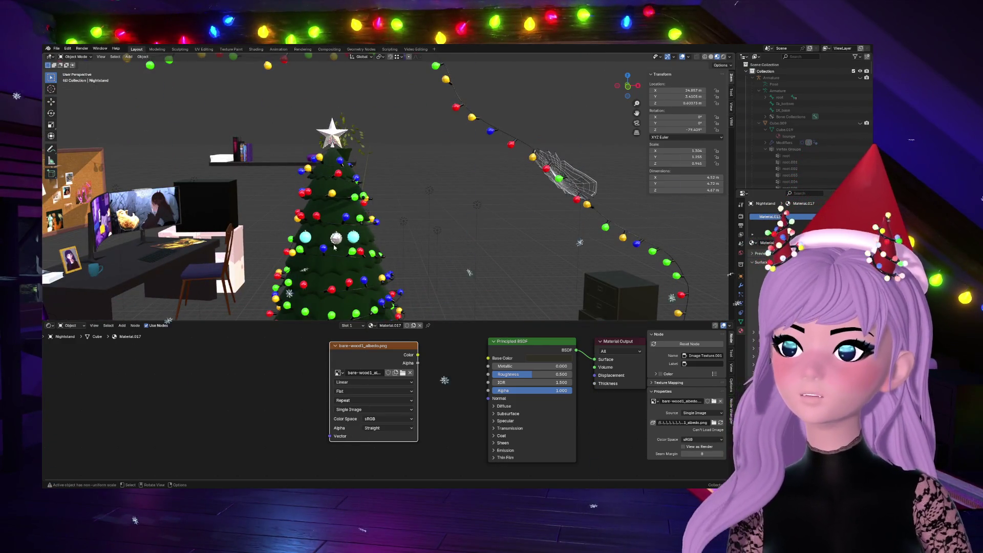
scroll(381, 251, "up", 2)
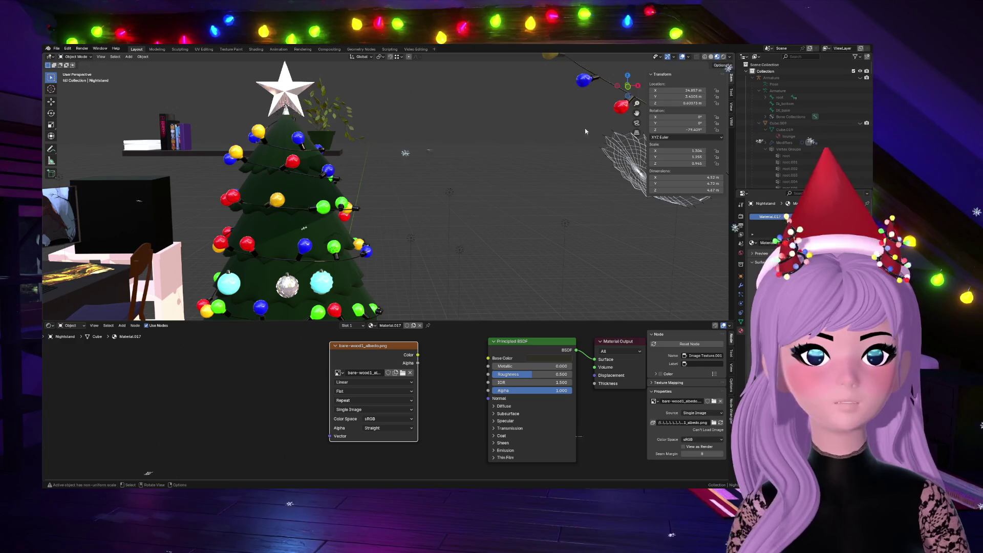
left_click(626, 86)
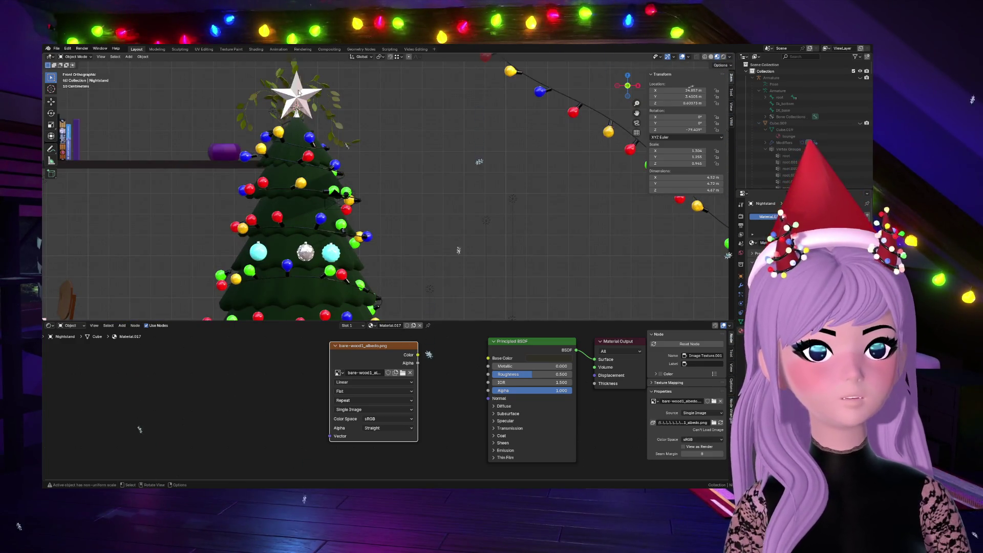
Step: Select the tree star, the pillow and then the bed in turn
left_click(296, 96)
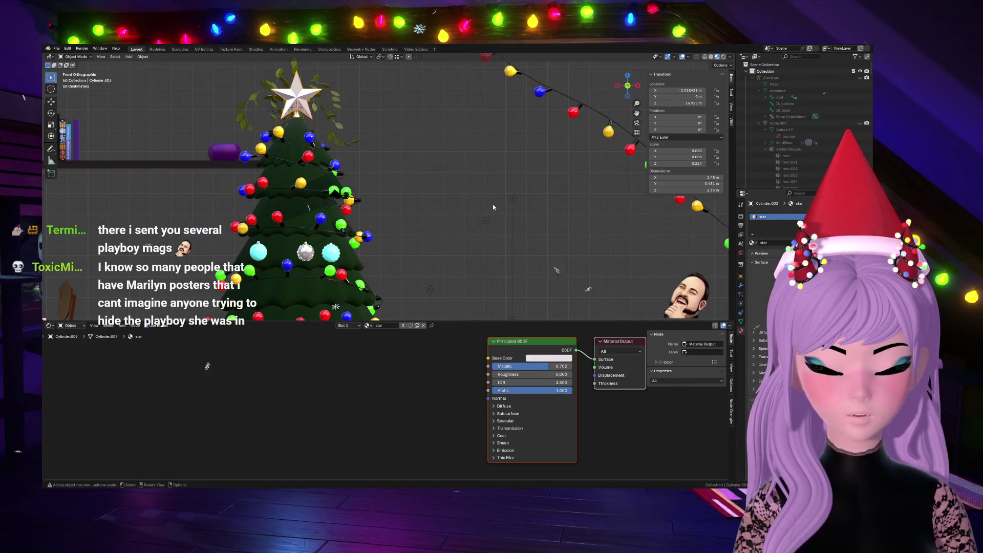
left_click(431, 205)
left_click(373, 203)
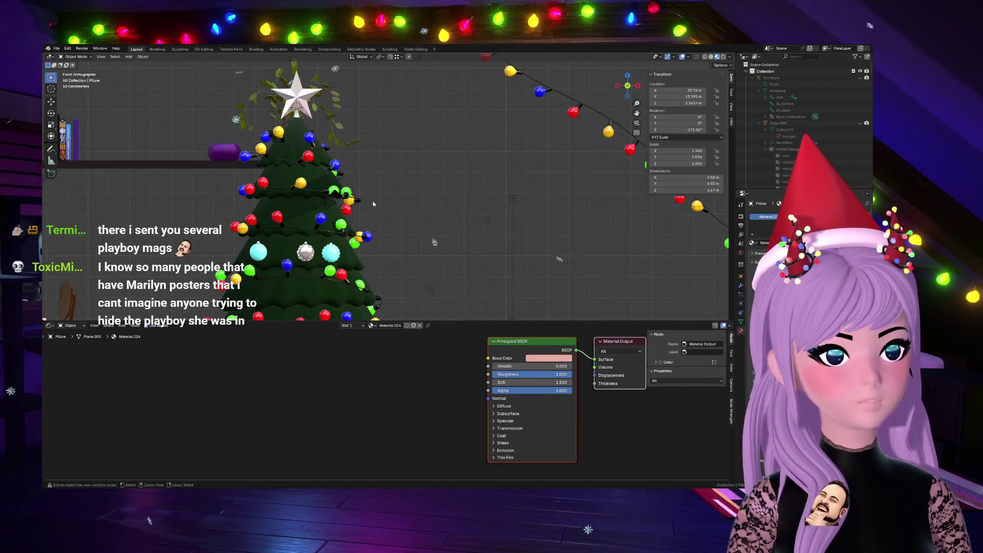
left_click(370, 211)
Step: Briefly select all of the bed's mesh in Edit Mode, return to Object Mode and select the madras mattress
key("Tab")
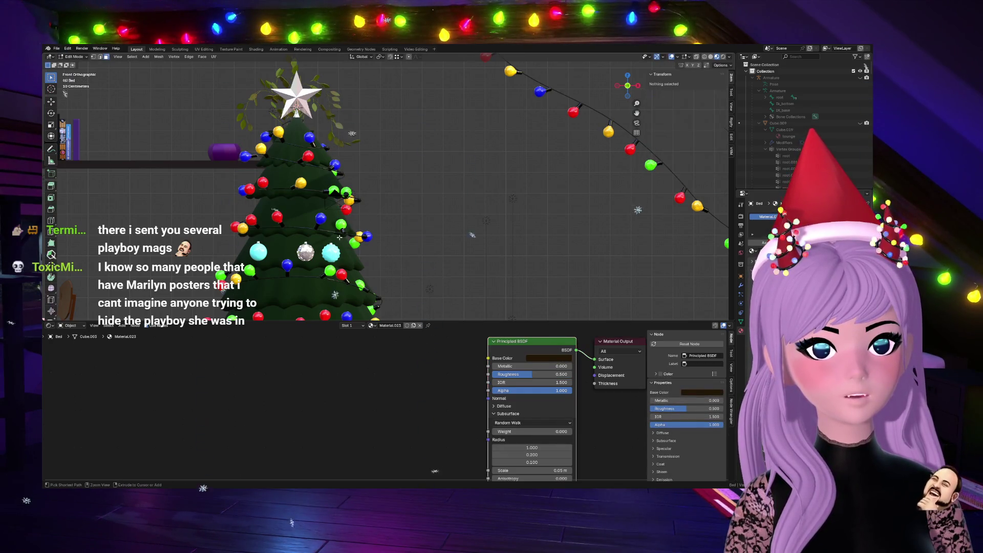
key("a")
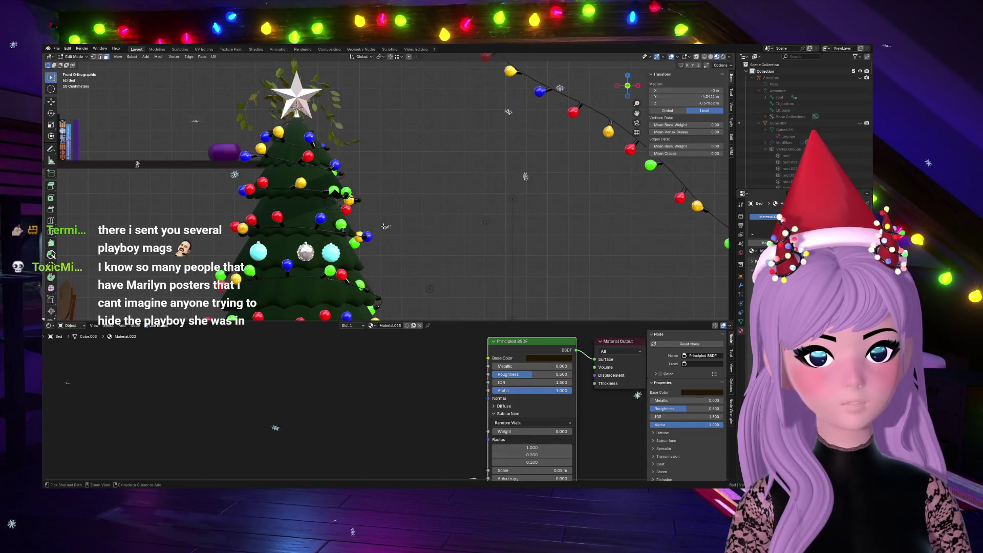
key("Tab")
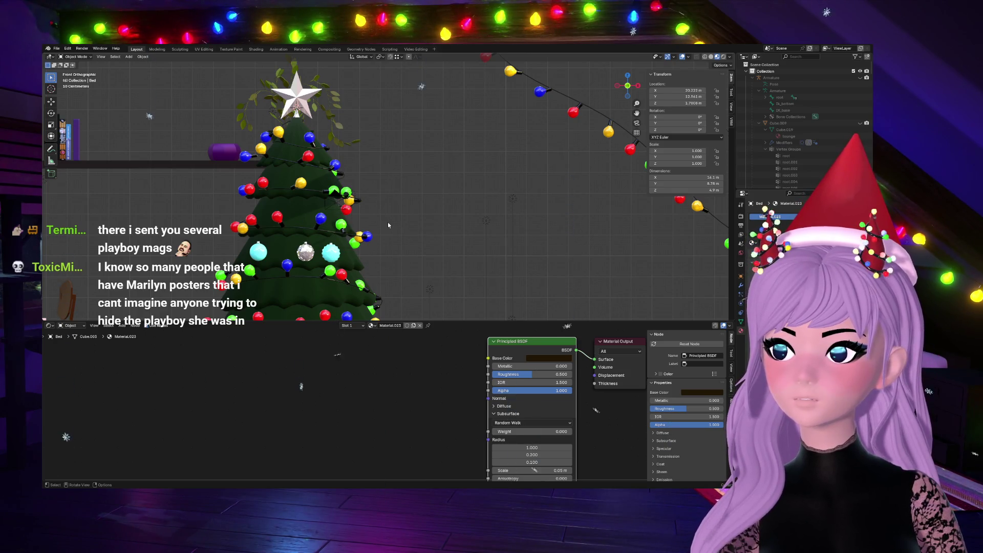
scroll(388, 222, "down", 2)
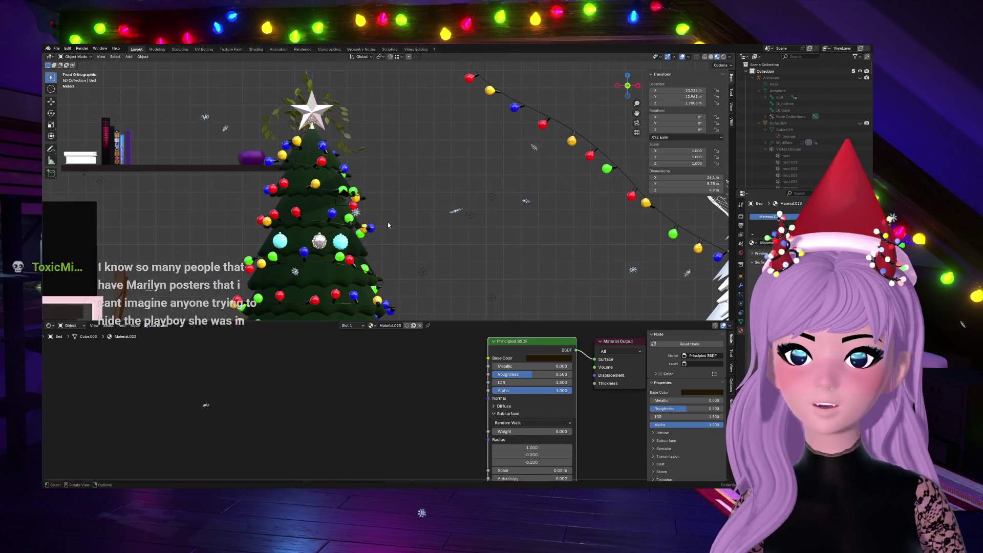
left_click(388, 223)
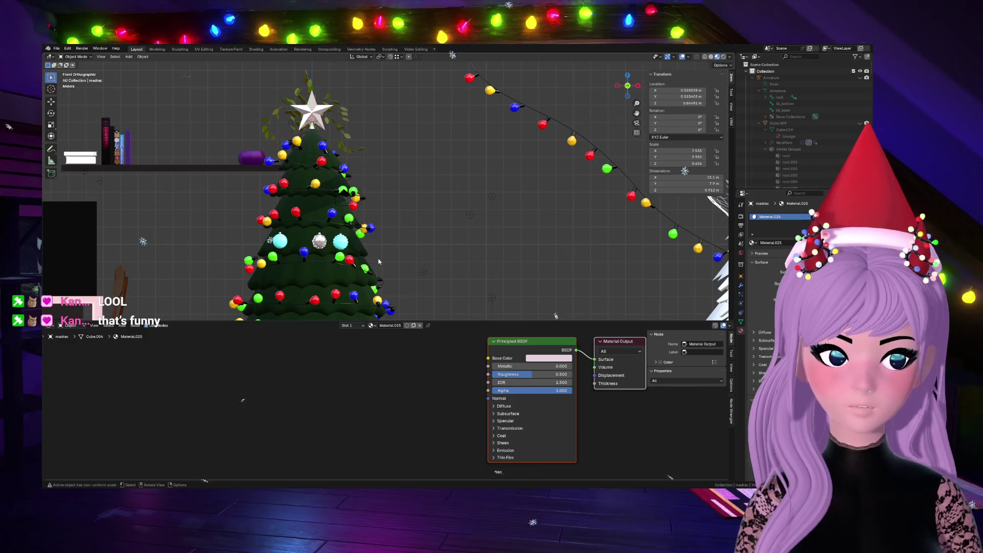
scroll(356, 240, "up", 3)
scroll(331, 246, "up", 3)
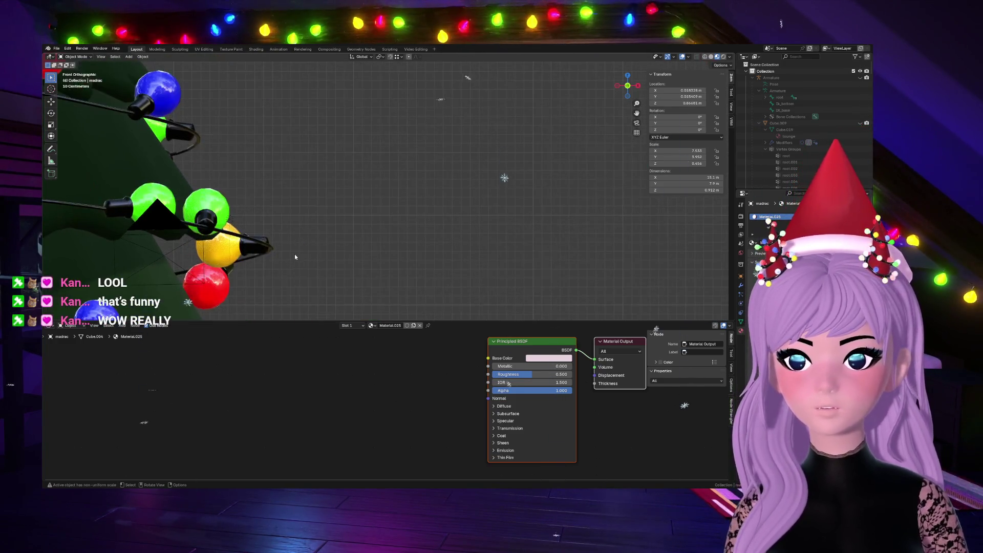
scroll(301, 254, "down", 1)
scroll(295, 254, "down", 2)
scroll(269, 271, "down", 1)
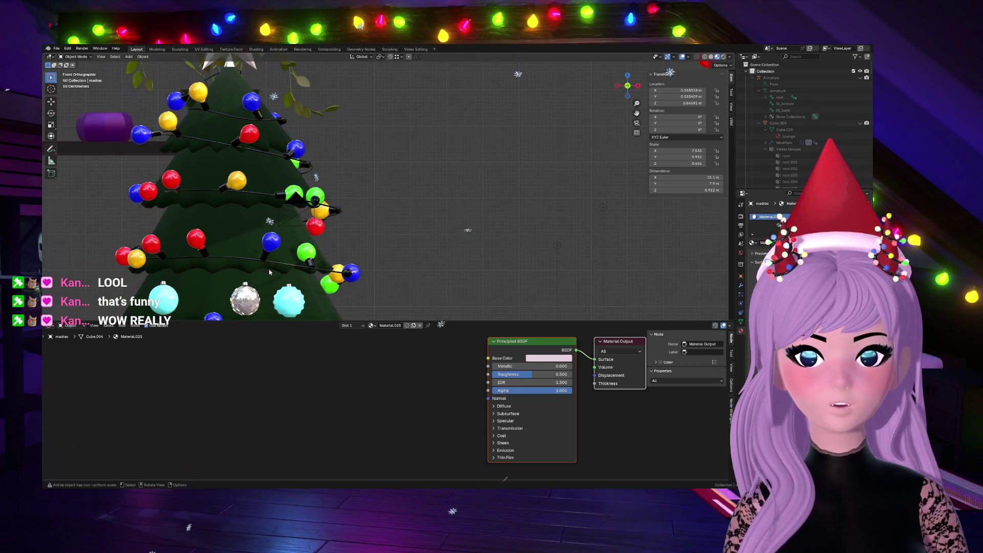
left_click(230, 61)
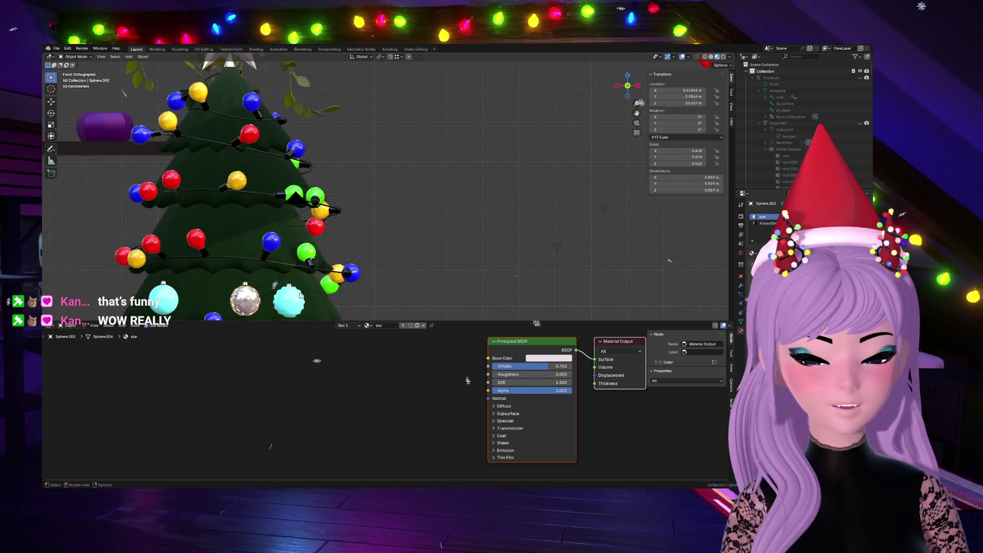
key("KP_Decimal")
scroll(305, 213, "down", 3)
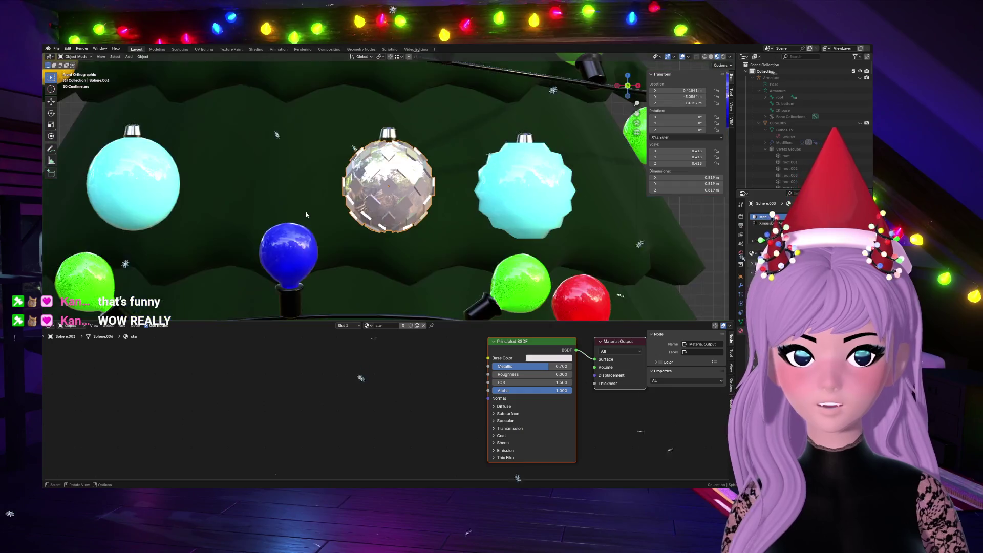
scroll(306, 212, "down", 1)
left_click(206, 177)
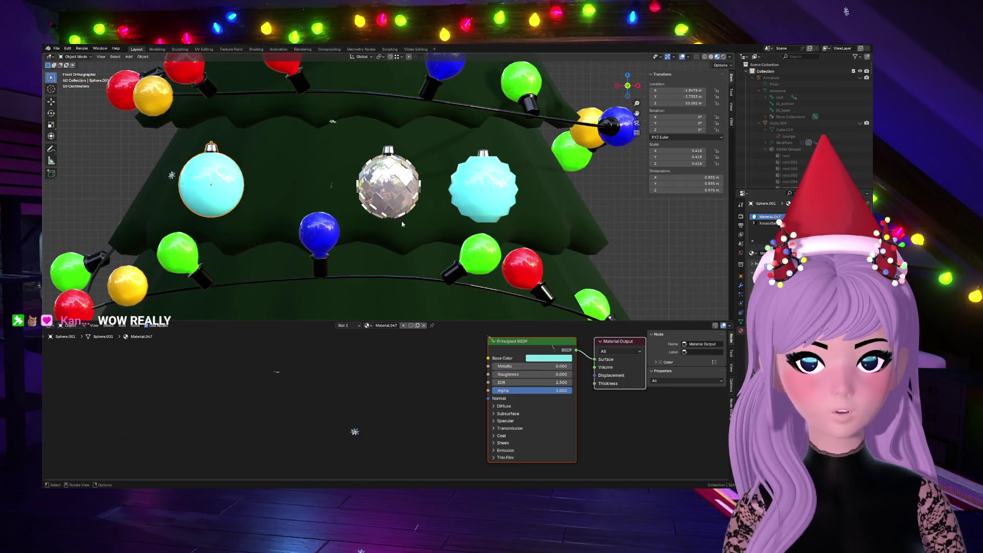
left_click_drag(627, 84, 599, 88)
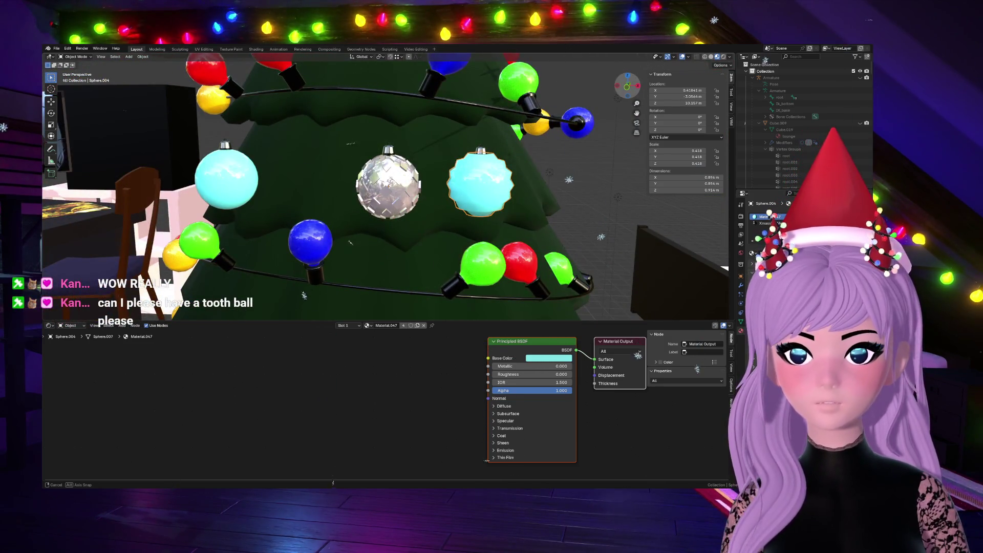
scroll(347, 240, "down", 5)
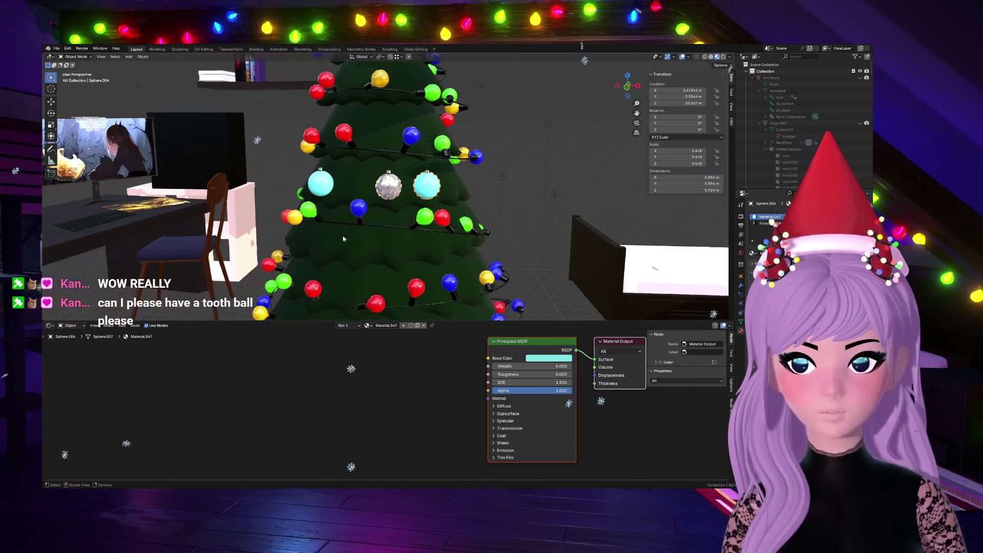
scroll(479, 246, "down", 4)
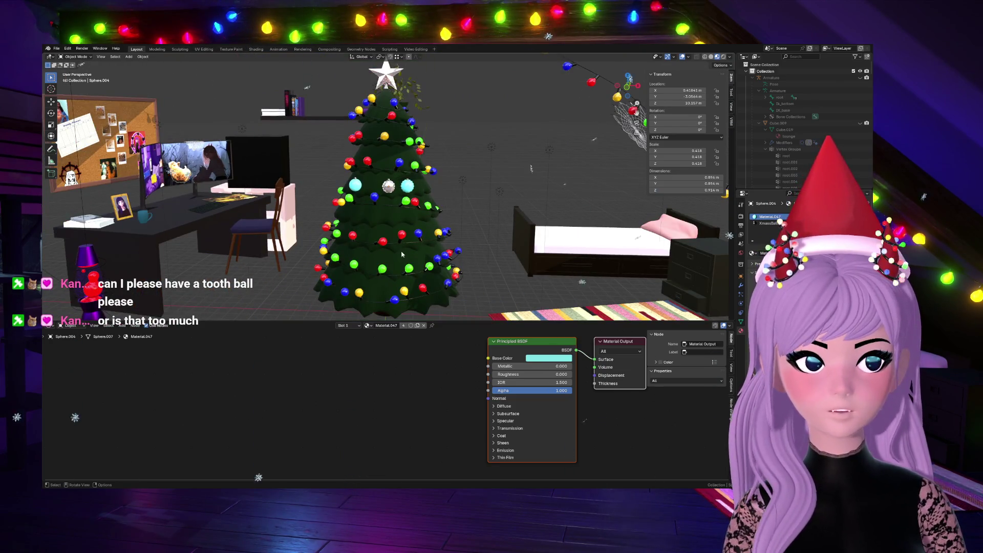
middle_click_drag(407, 250, 376, 260)
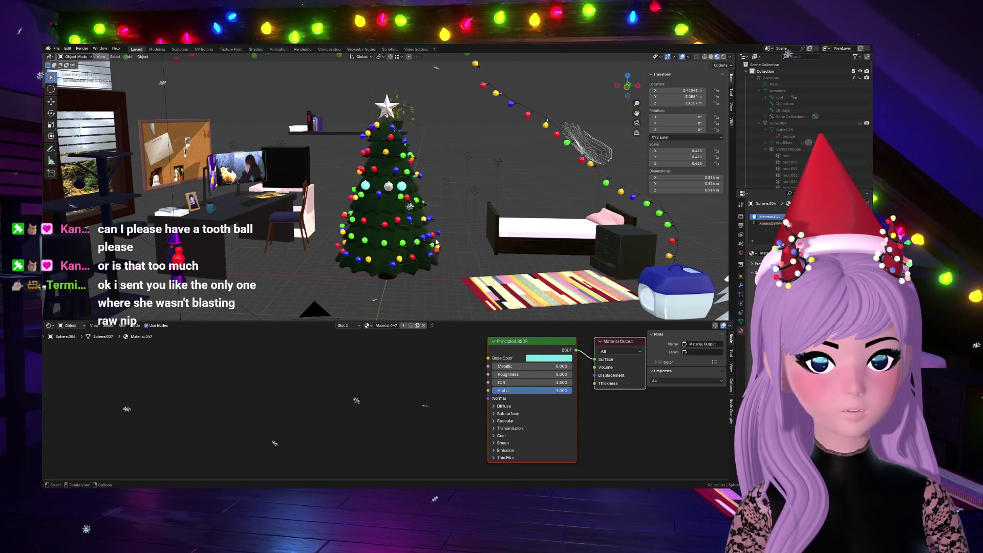
scroll(405, 239, "up", 2)
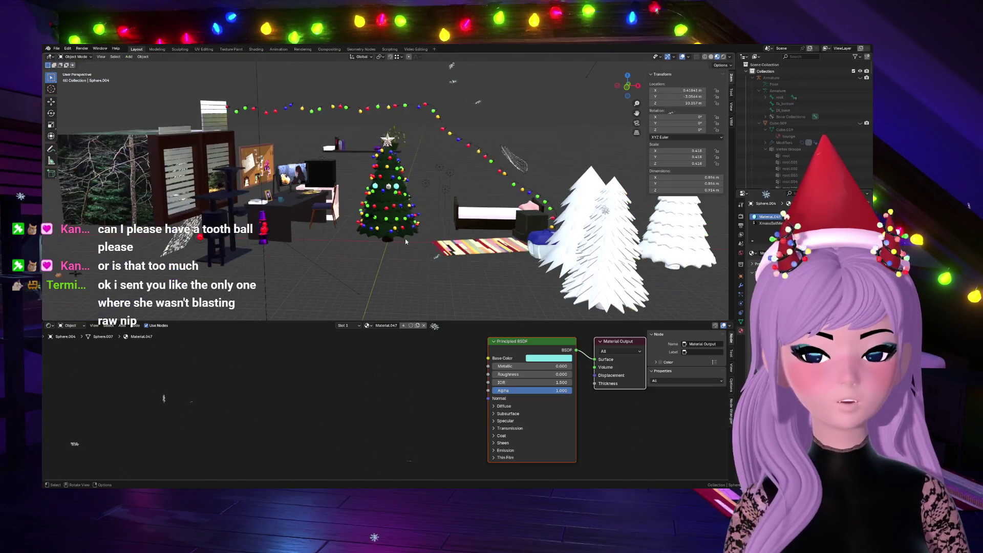
scroll(404, 239, "up", 2)
scroll(403, 244, "up", 1)
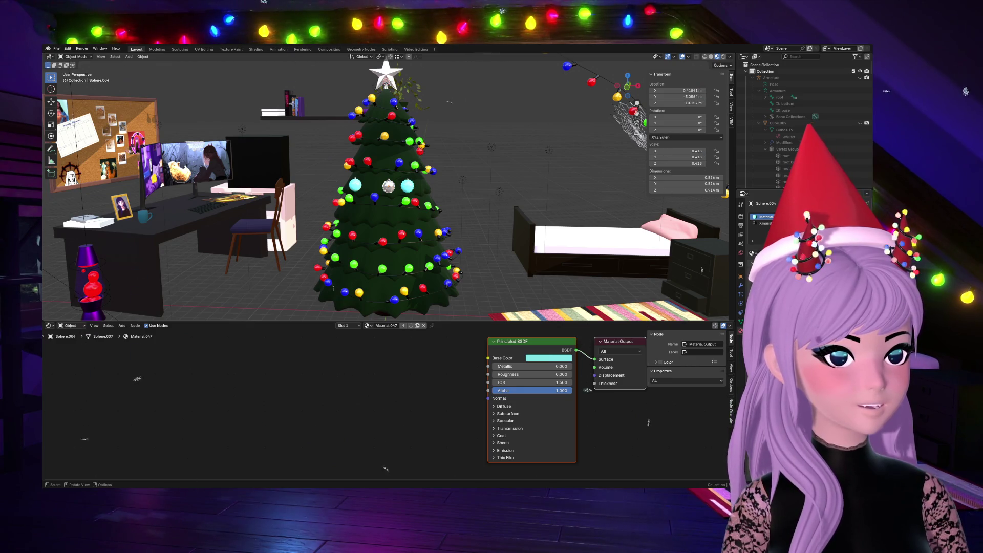
Step: Select the Books_Table stack on the desk and frame it in a close-up view
left_click(154, 254)
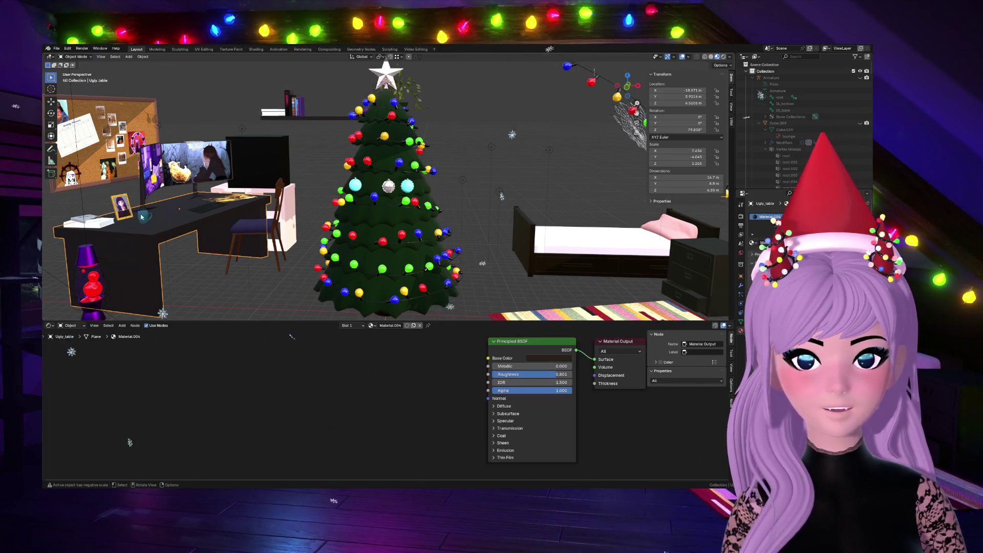
middle_click_drag(687, 112, 487, 68)
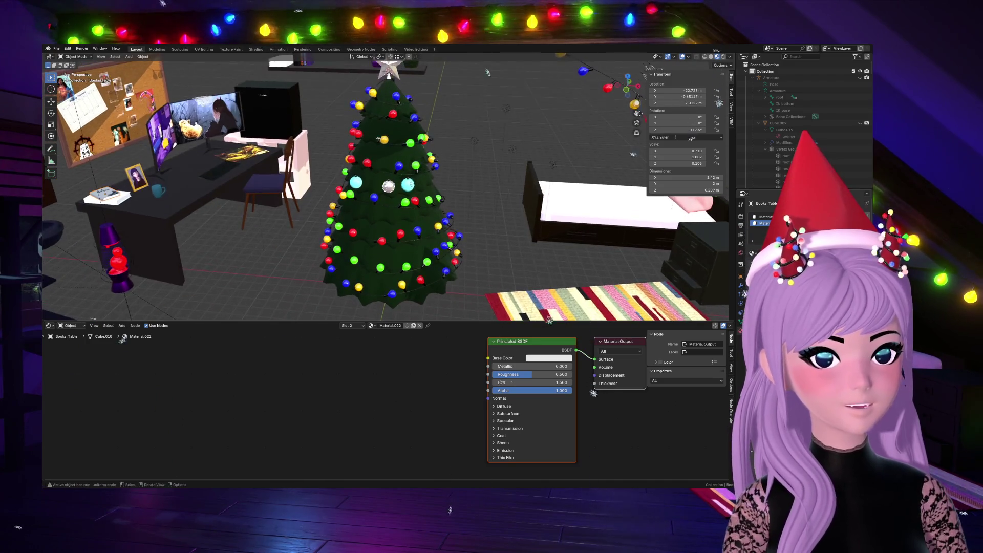
middle_click_drag(488, 192, 323, 189)
scroll(314, 184, "up", 3)
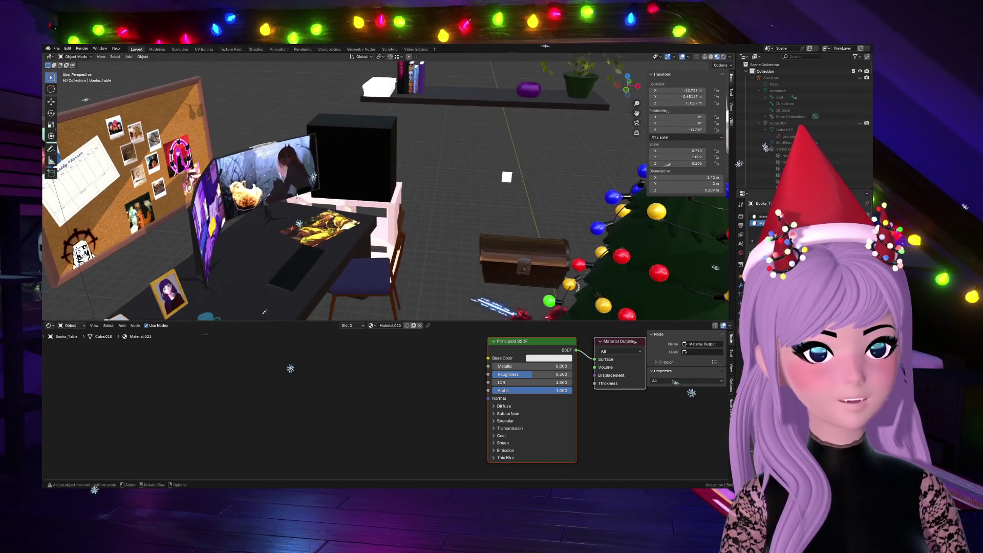
key("KP_Decimal")
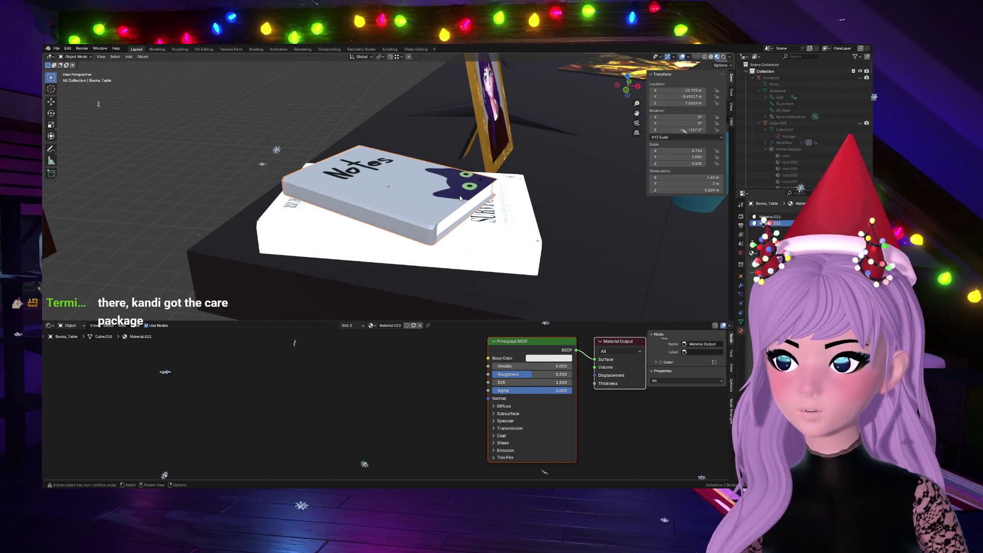
scroll(460, 195, "down", 5)
Step: Duplicate the book stack as Books_Table.001, move the copy away from the desk and frame it
key("shift+d")
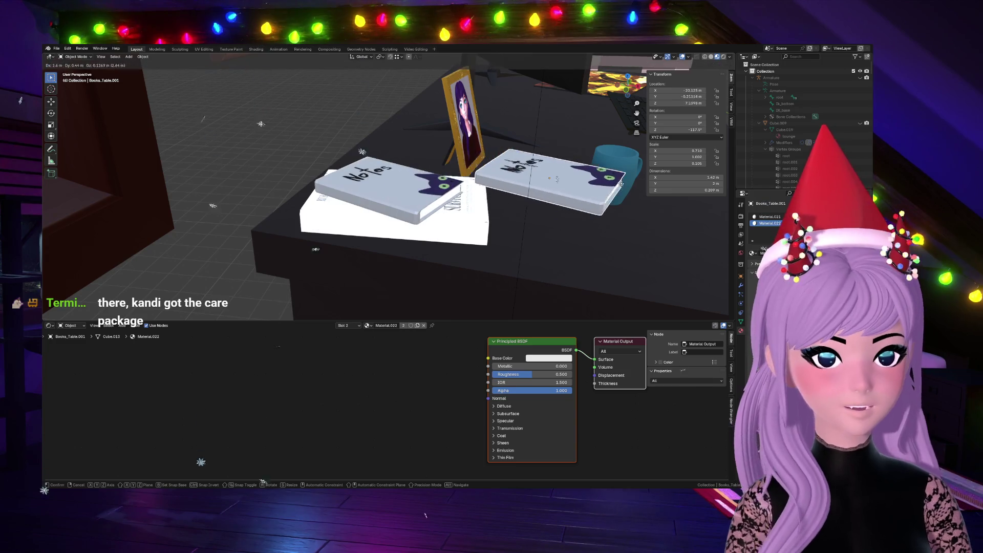
left_click(598, 189)
scroll(599, 188, "down", 4)
scroll(599, 188, "down", 5)
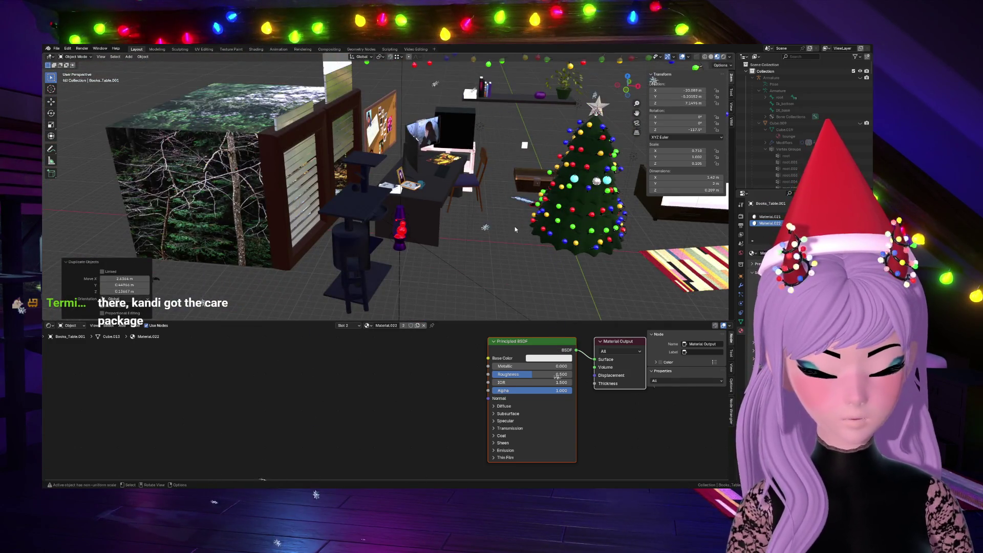
key("g")
left_click(110, 265)
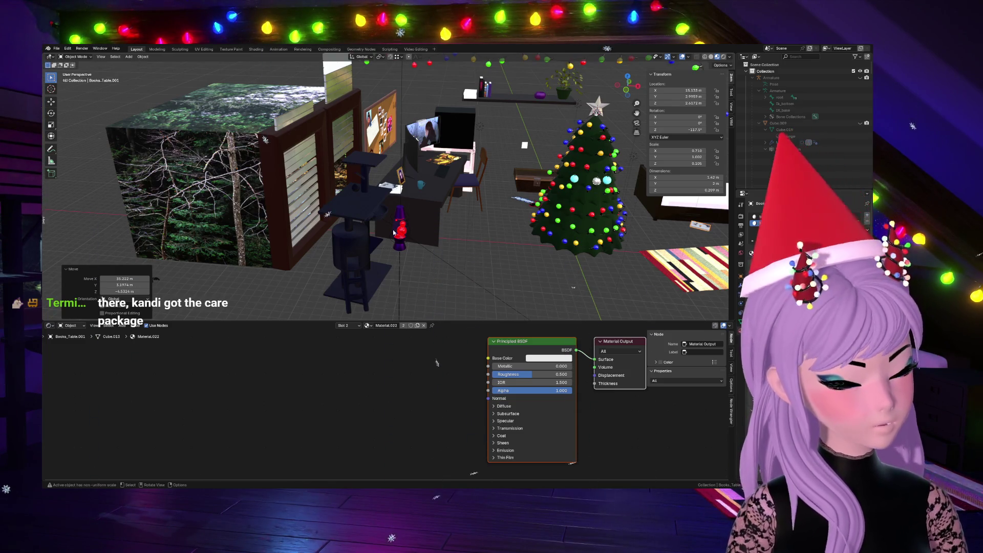
key("KP_Decimal")
scroll(392, 233, "down", 5)
middle_click_drag(393, 233, 439, 161)
scroll(436, 193, "up", 3)
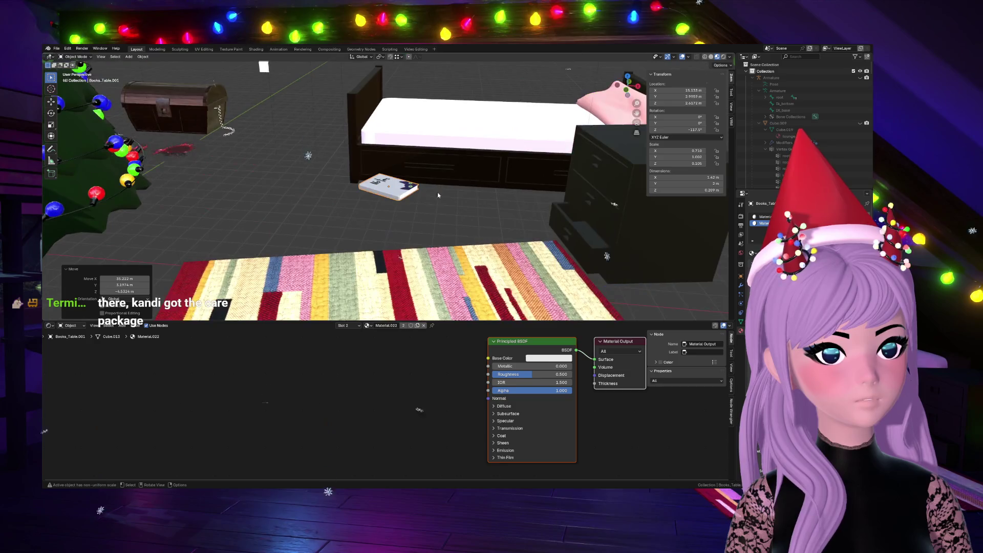
Step: Set the copied book's Location X to 0 so it sits at the scene origin, and frame it
key("g")
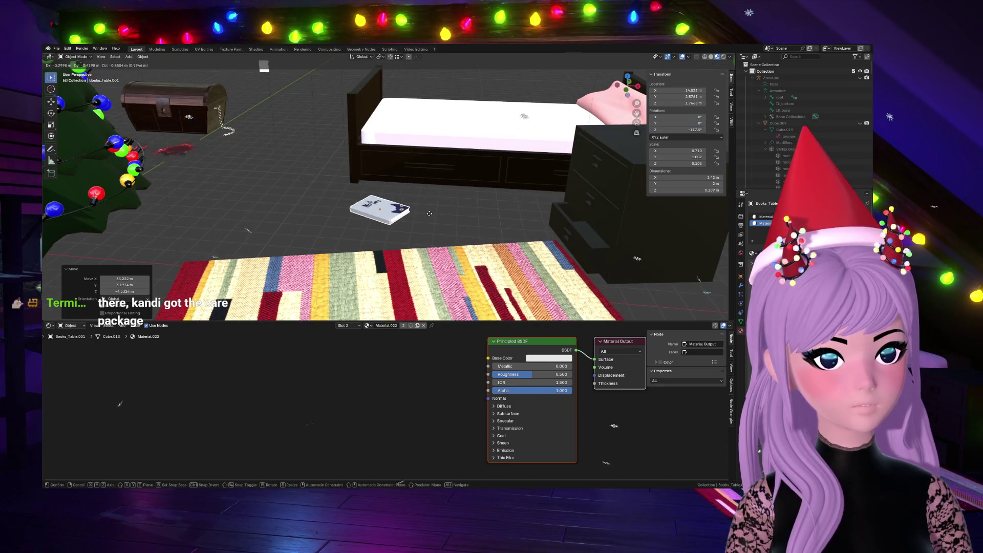
right_click(430, 213)
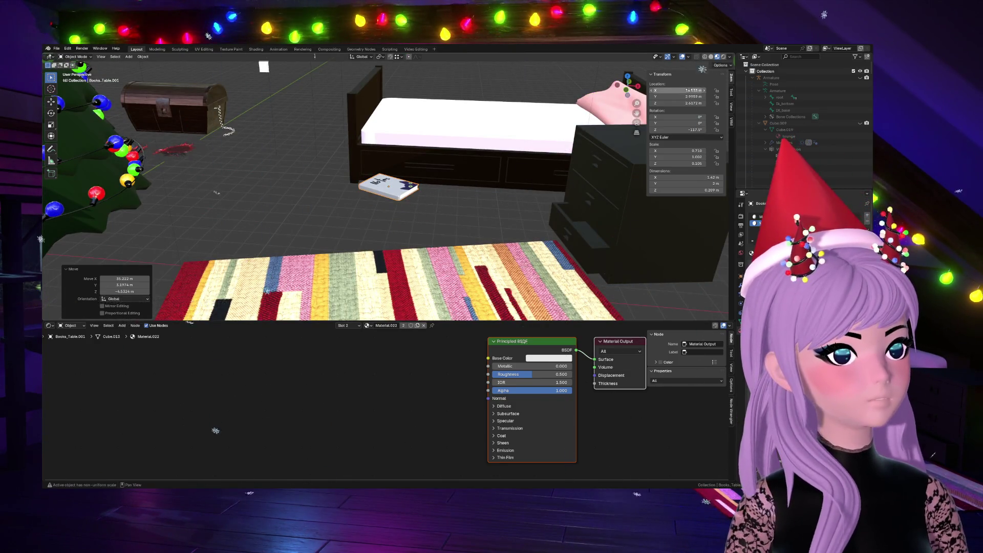
left_click(689, 90)
type("0")
key("Return")
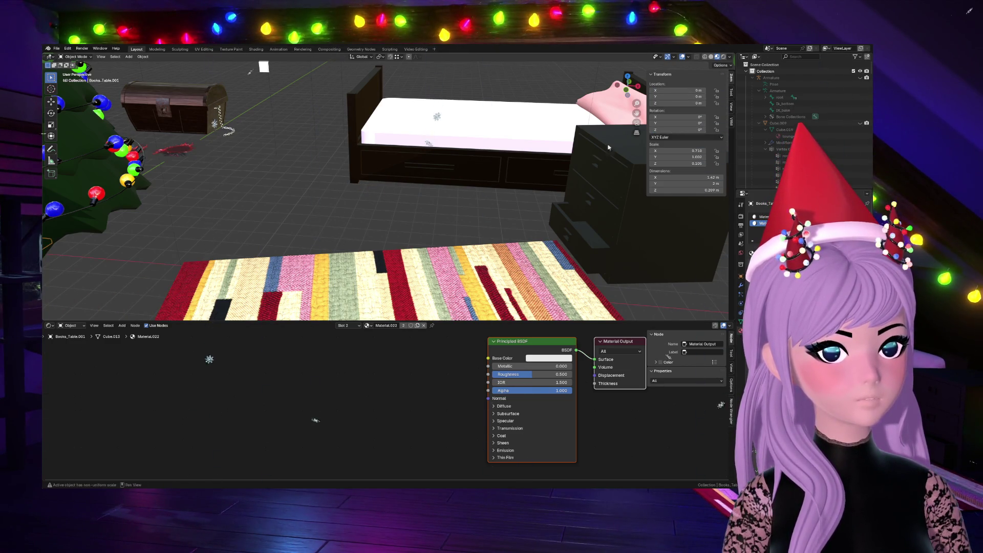
scroll(116, 231, "down", 5)
key("KP_Decimal")
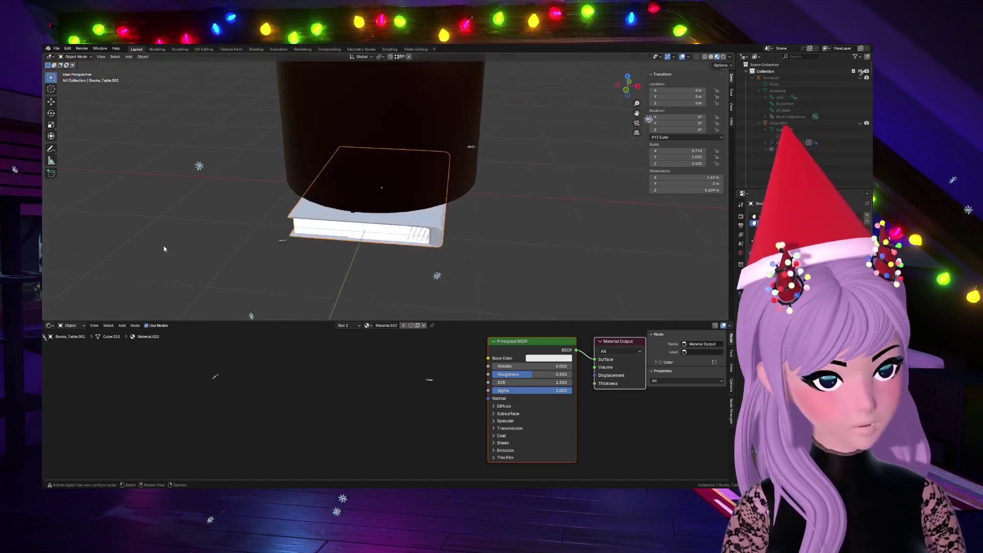
Step: Hide the black cylinder covering the book and enter Edit Mode on the Notes book
mouse_move(438, 123)
middle_mouse_down()
mouse_move(471, 445)
mouse_move(559, 171)
middle_mouse_up()
key("Tab")
key("a")
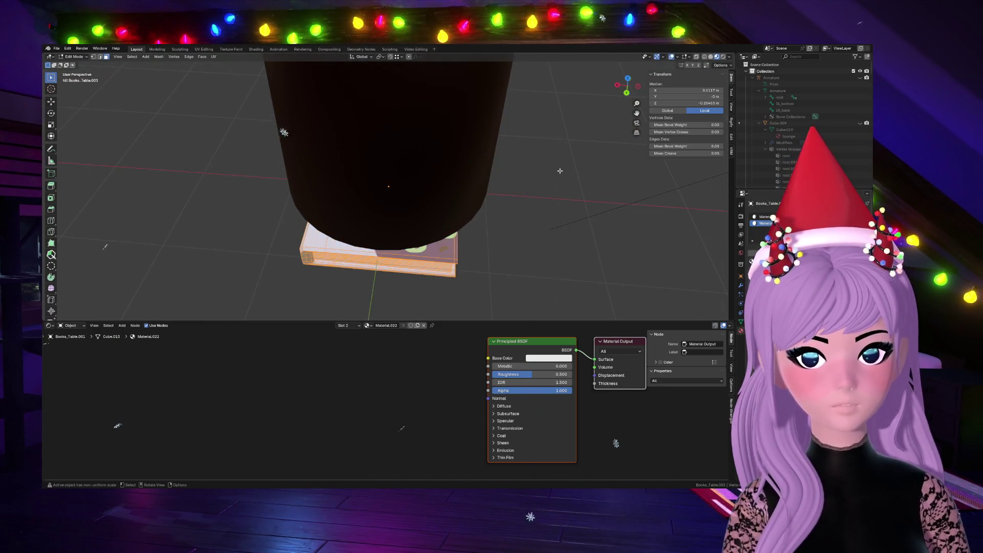
middle_click_drag(401, 474, 529, 130)
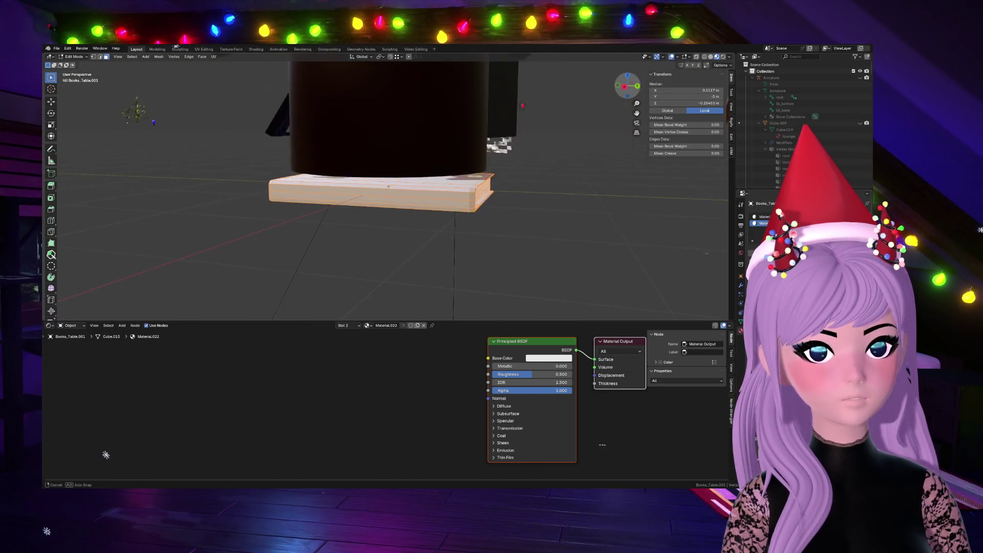
key("Tab")
left_click(426, 125)
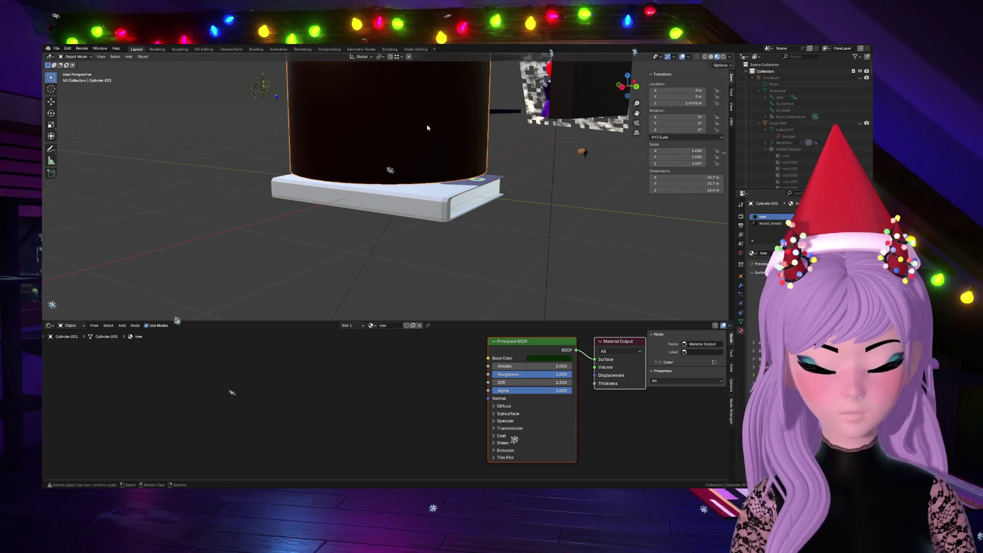
key("h")
left_click(390, 192)
mouse_move(497, 274)
middle_mouse_down()
mouse_move(448, 251)
mouse_move(406, 186)
middle_mouse_up()
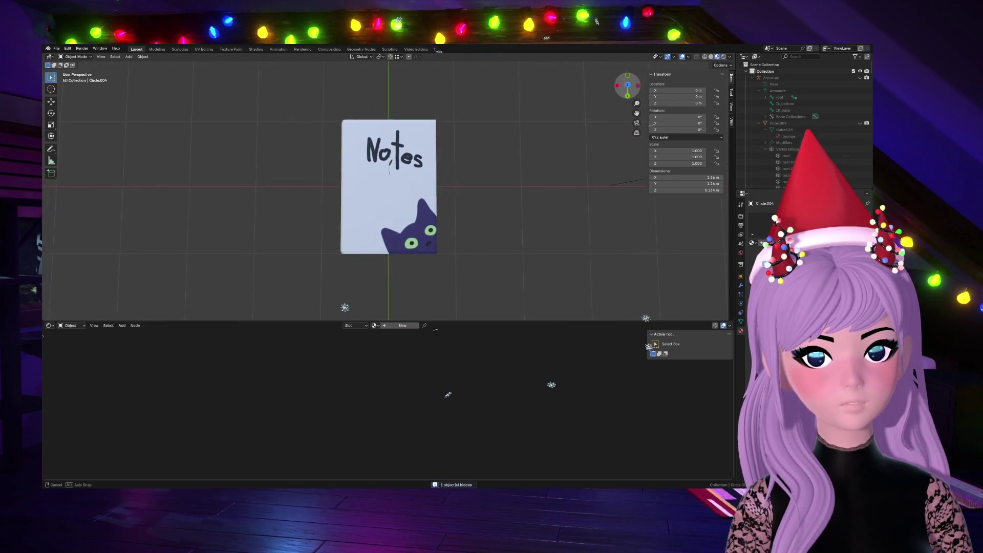
left_click(406, 186)
key("Tab")
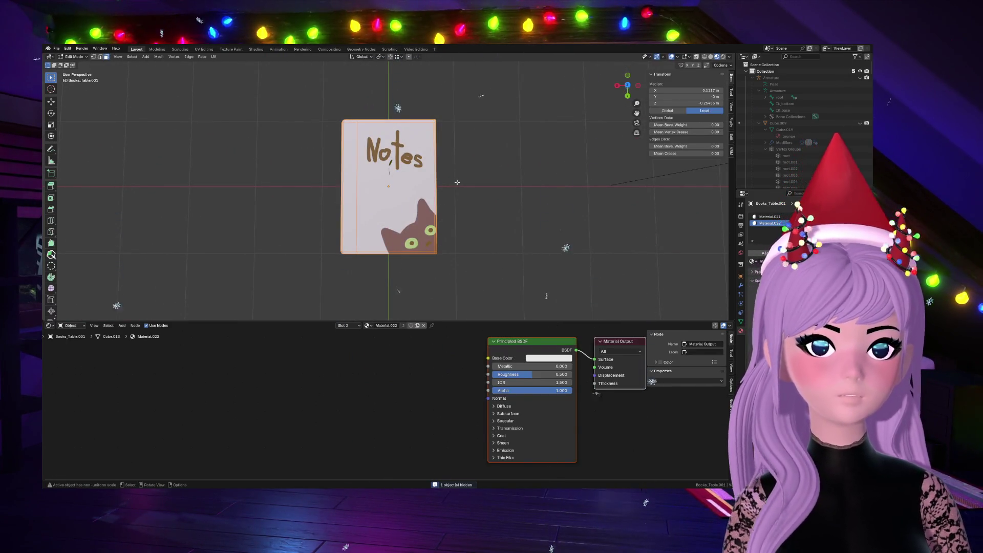
Step: Widen the book mesh along X, then scale it up uniformly
key("s")
key("Escape")
mouse_move(456, 182)
middle_mouse_down()
mouse_move(431, 231)
mouse_move(399, 254)
middle_mouse_up()
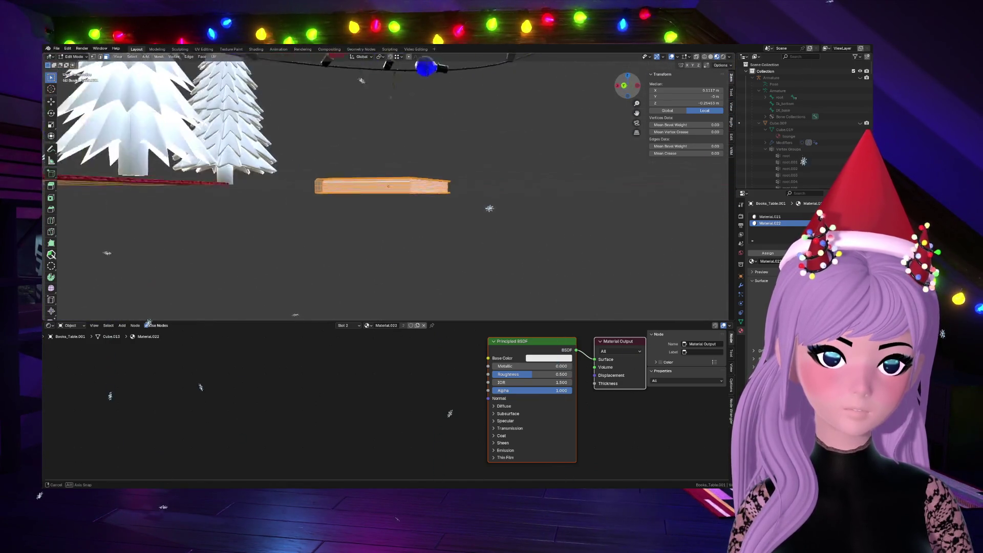
key("s")
key("x")
left_click(544, 193)
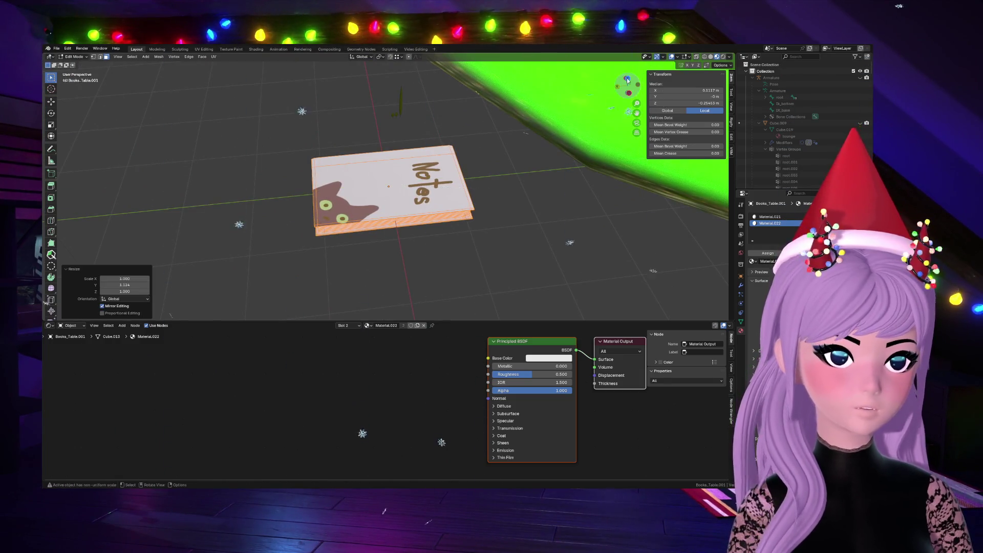
middle_click_drag(544, 193, 543, 169)
key("s")
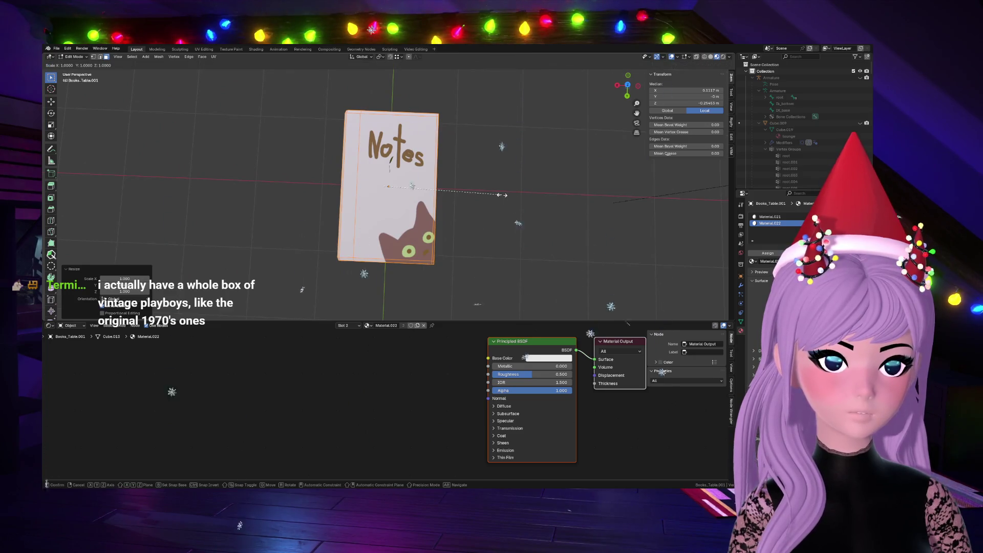
key("x")
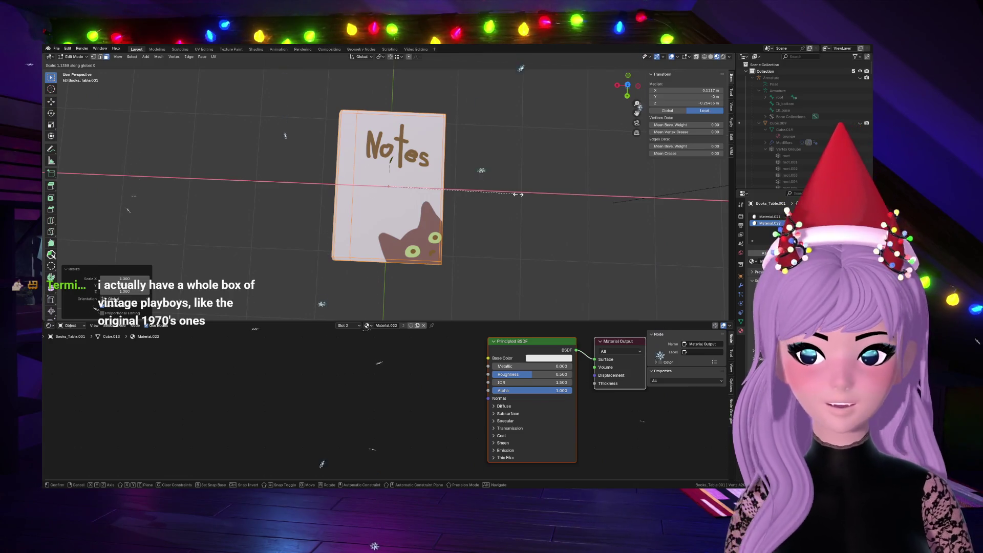
key("x")
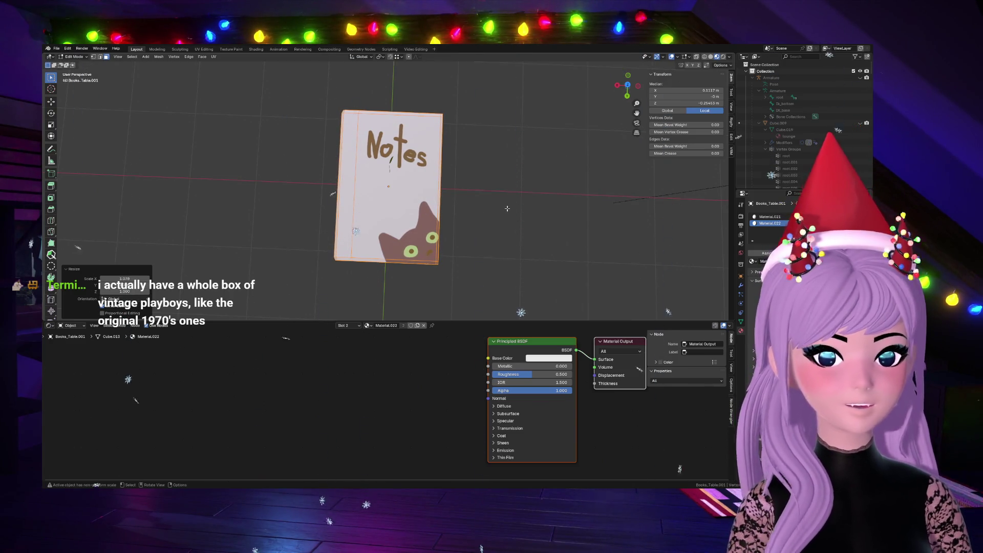
key("x")
left_click(508, 207)
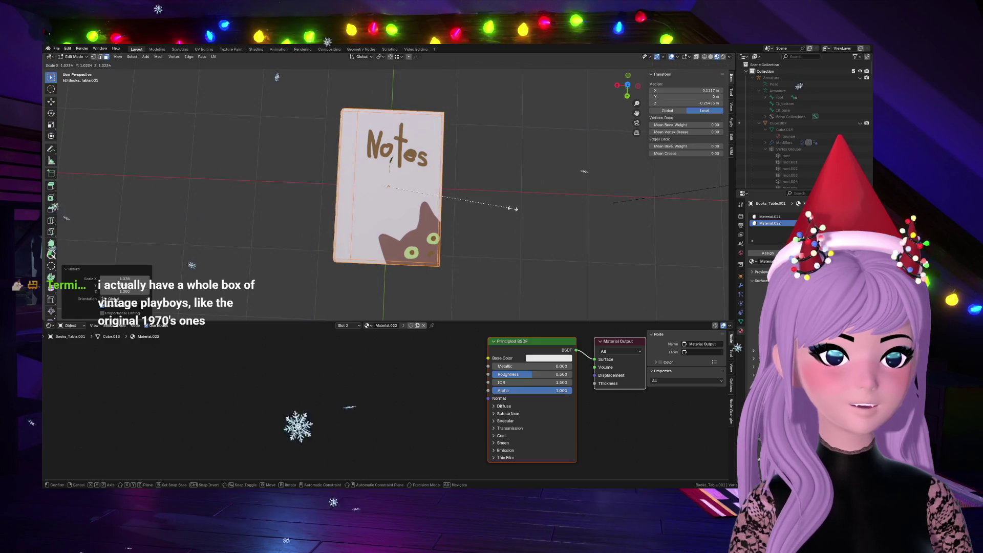
Step: Flatten the book along Z to a thin cover and orbit around to check the result
middle_click_drag(613, 107, 604, 129)
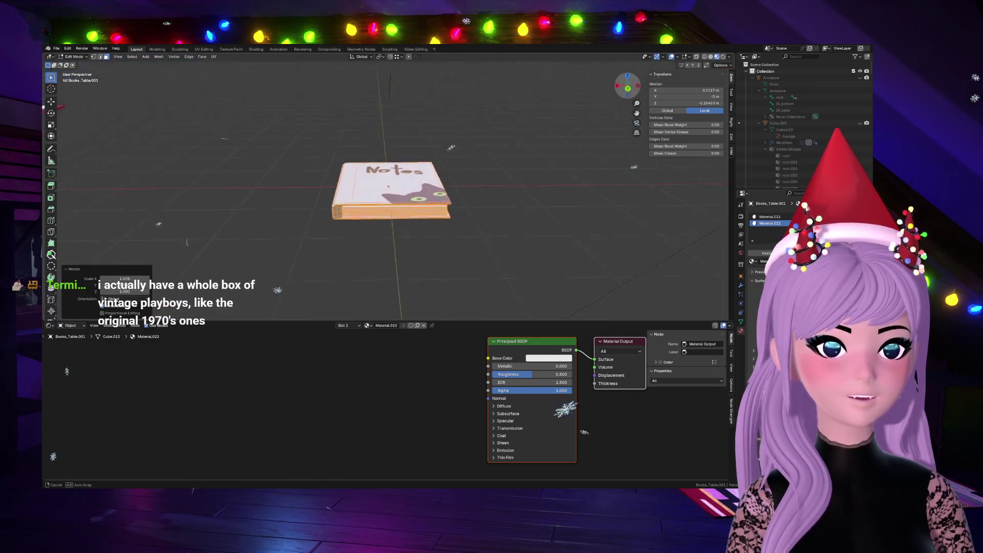
key("s")
key("y")
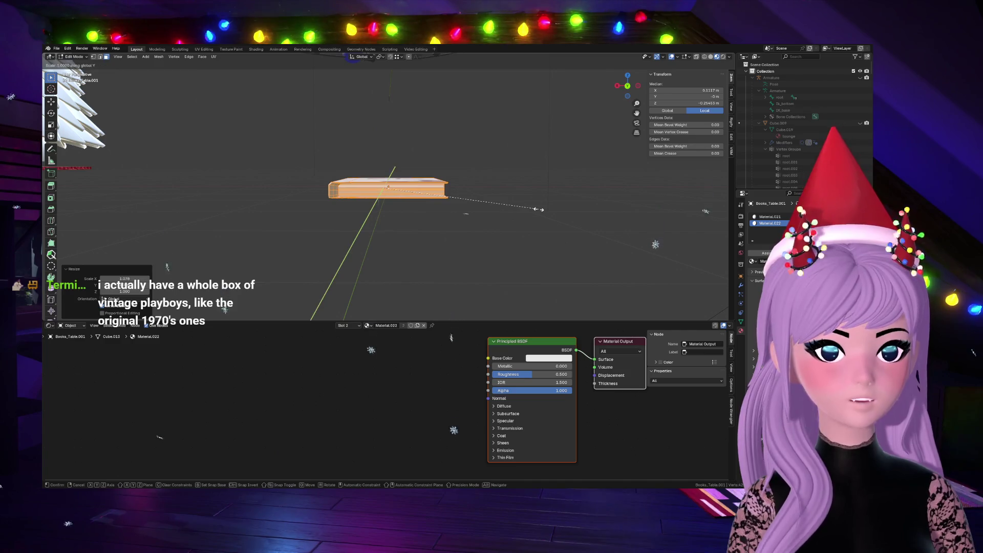
key("z")
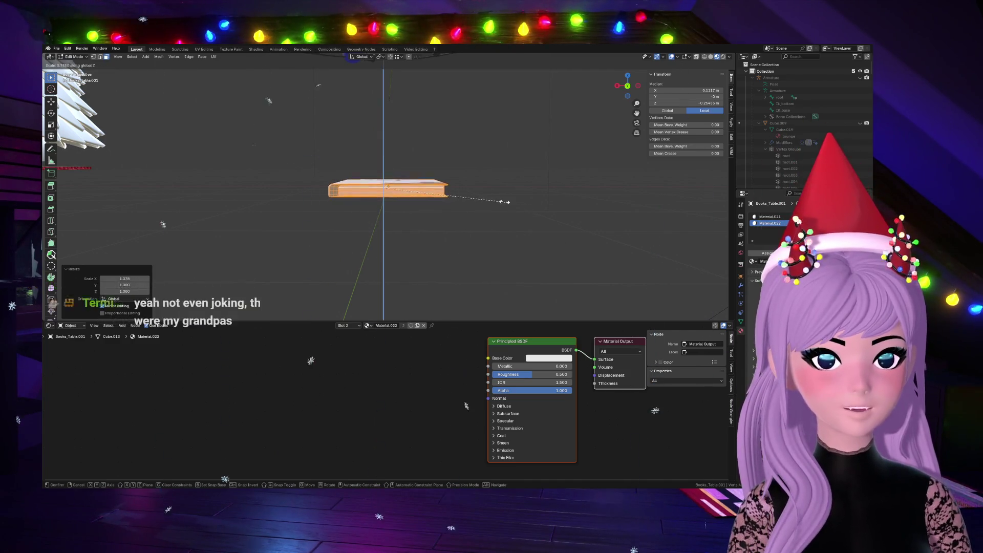
left_click(440, 193)
mouse_move(439, 193)
middle_mouse_down()
mouse_move(606, 178)
mouse_move(506, 64)
mouse_move(505, 248)
middle_mouse_up()
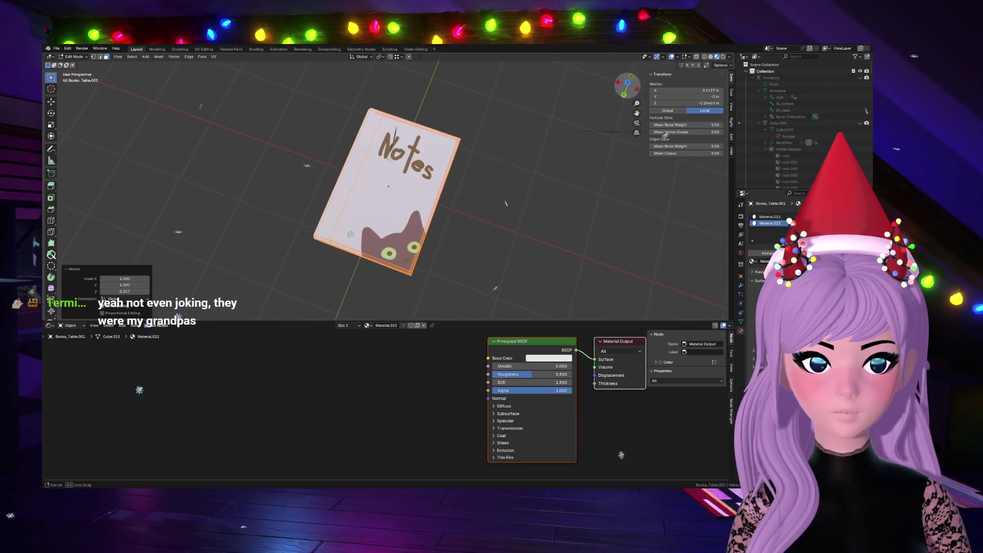
scroll(506, 248, "up", 5)
scroll(506, 248, "down", 5)
mouse_move(505, 248)
middle_mouse_down()
mouse_move(521, 277)
mouse_move(605, 228)
middle_mouse_up()
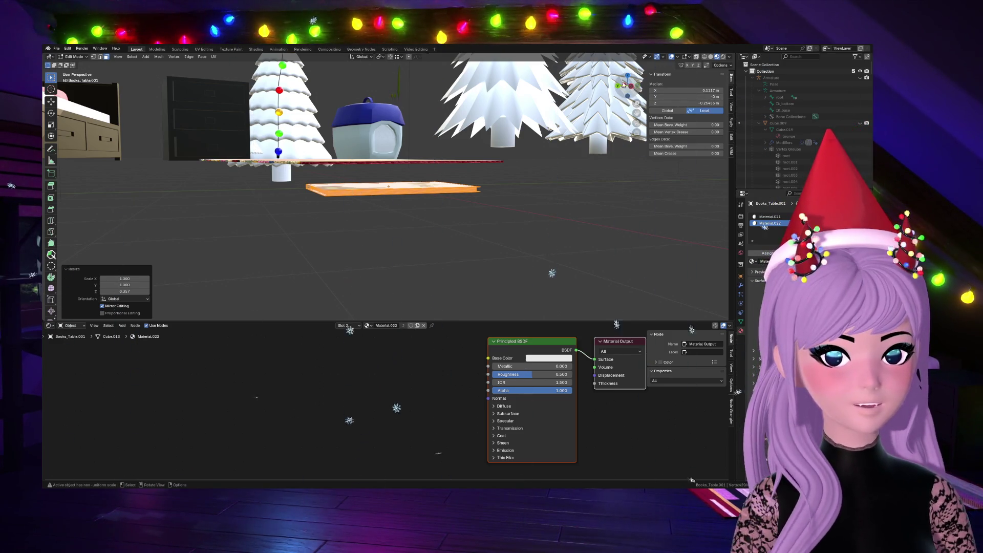
key("KP_Decimal")
mouse_move(384, 185)
middle_mouse_down()
mouse_move(399, 200)
mouse_move(464, 195)
middle_mouse_up()
key("g")
key("Escape")
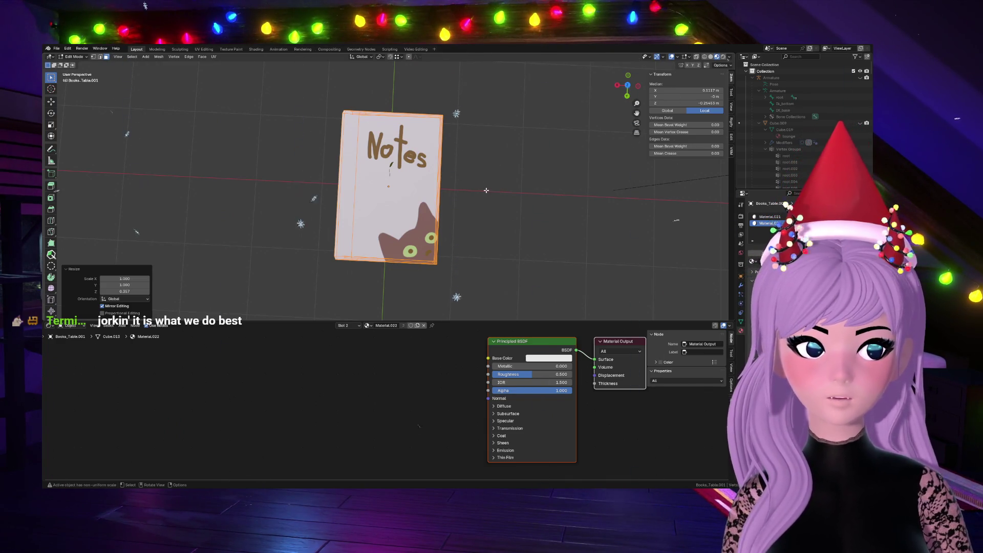
scroll(470, 195, "down", 1)
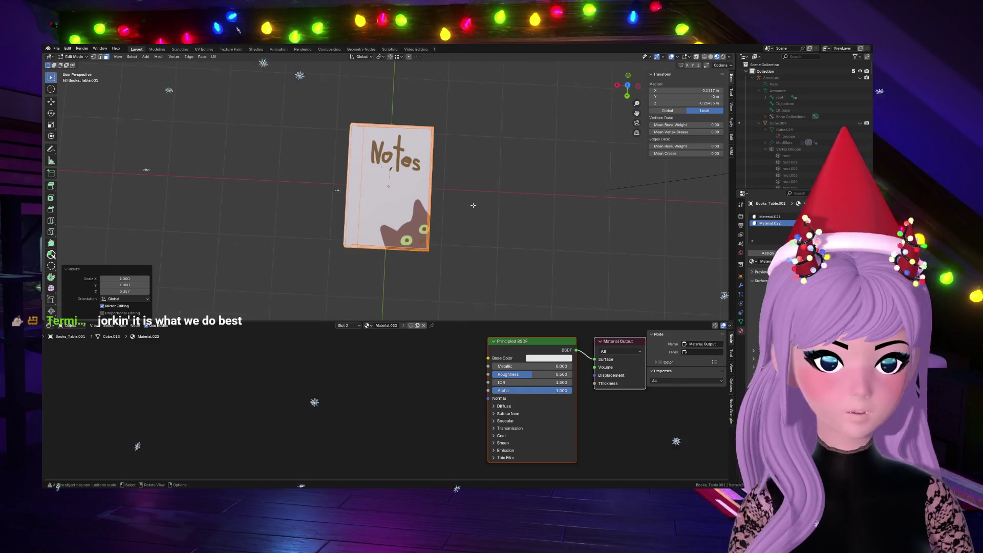
Step: Assign the notebook-textured Material.021 slot to the book and return to Object Mode
key("s")
right_click(473, 204)
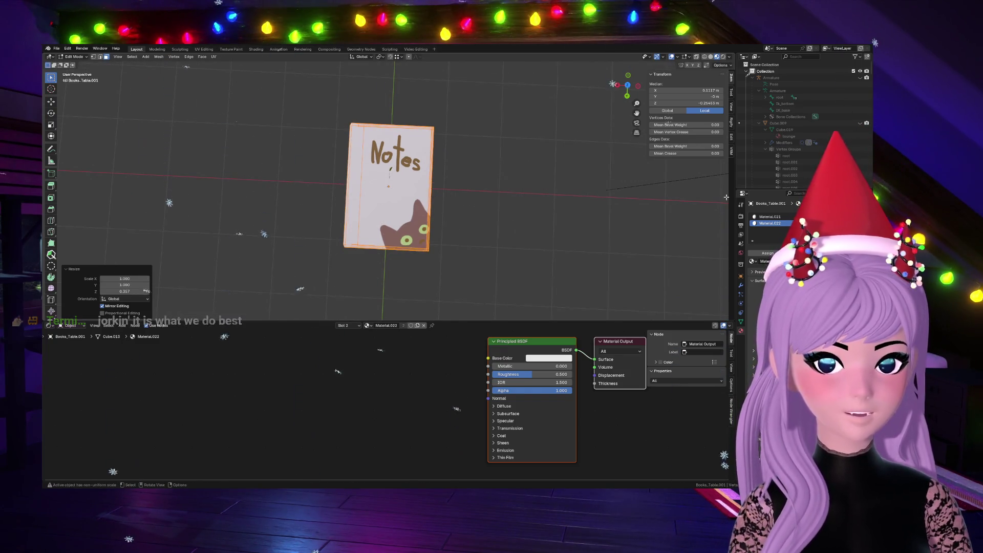
left_click(770, 216)
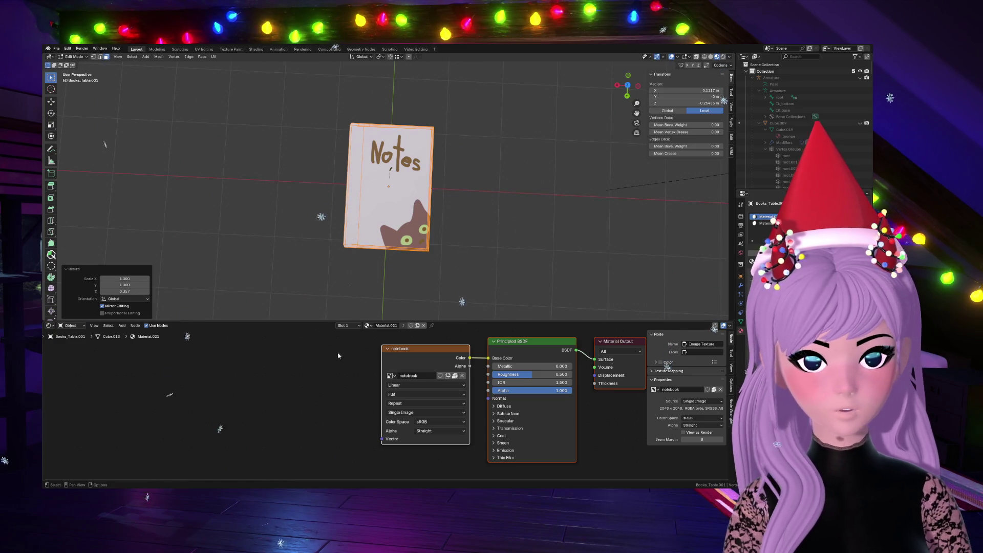
middle_click_drag(536, 406, 462, 420)
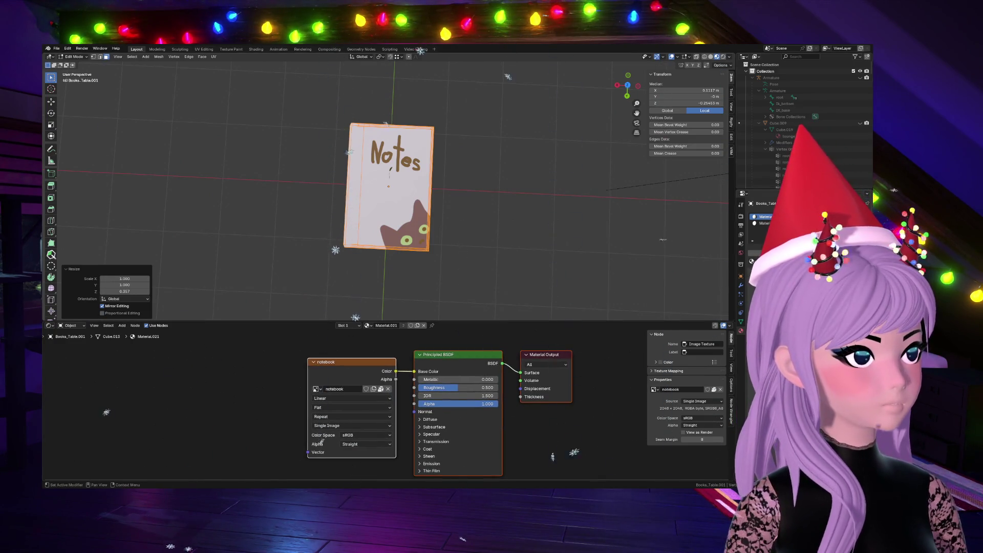
key("Tab")
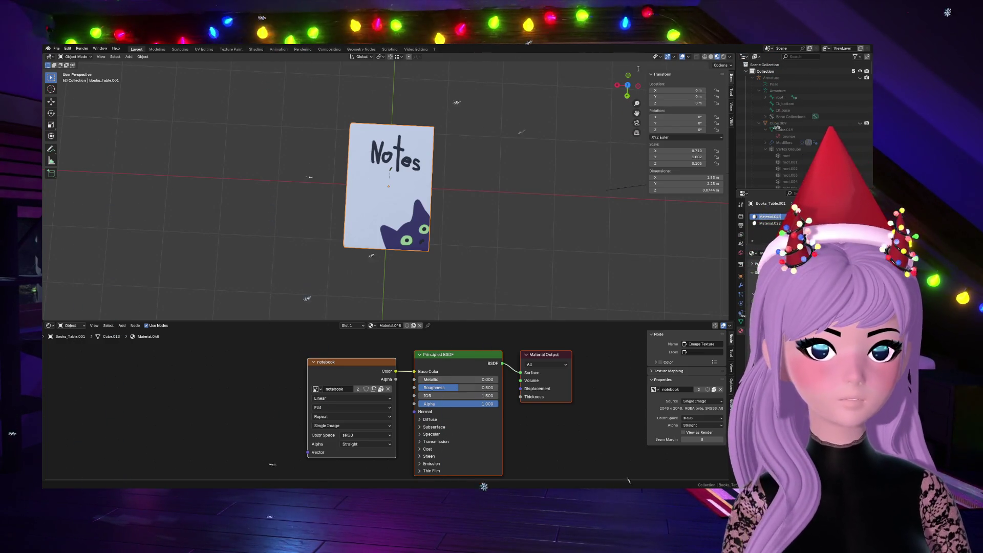
Step: Rename the book's material to prom and the image notebook.001 to prom
mouse_move(626, 86)
left_mouse_down()
mouse_move(630, 55)
mouse_move(592, 135)
left_mouse_up()
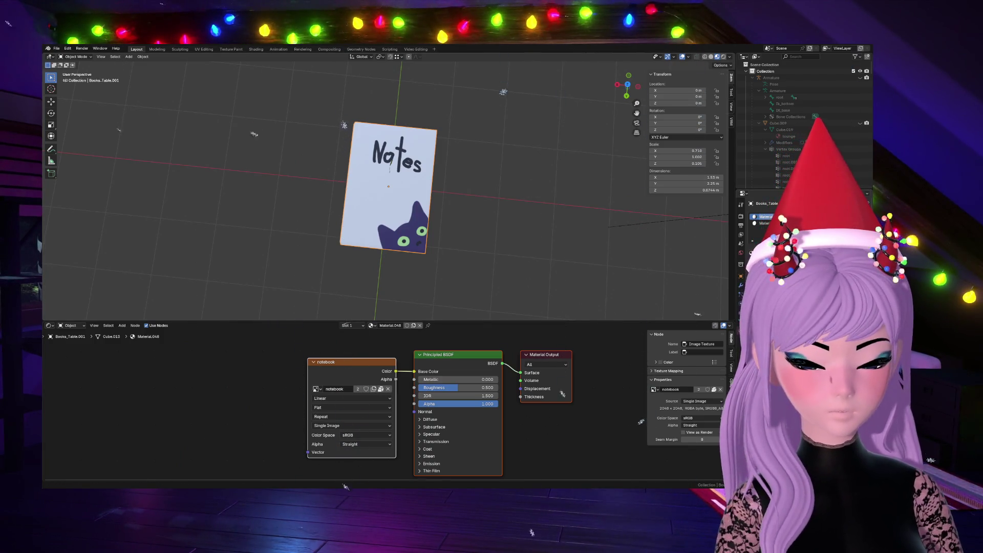
type("prom")
key("Return")
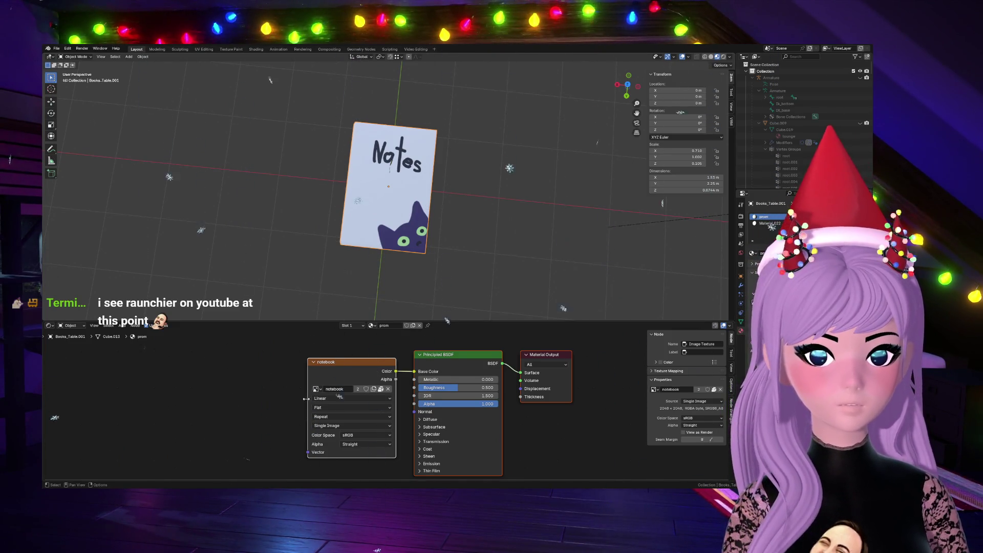
scroll(352, 389, "up", 1)
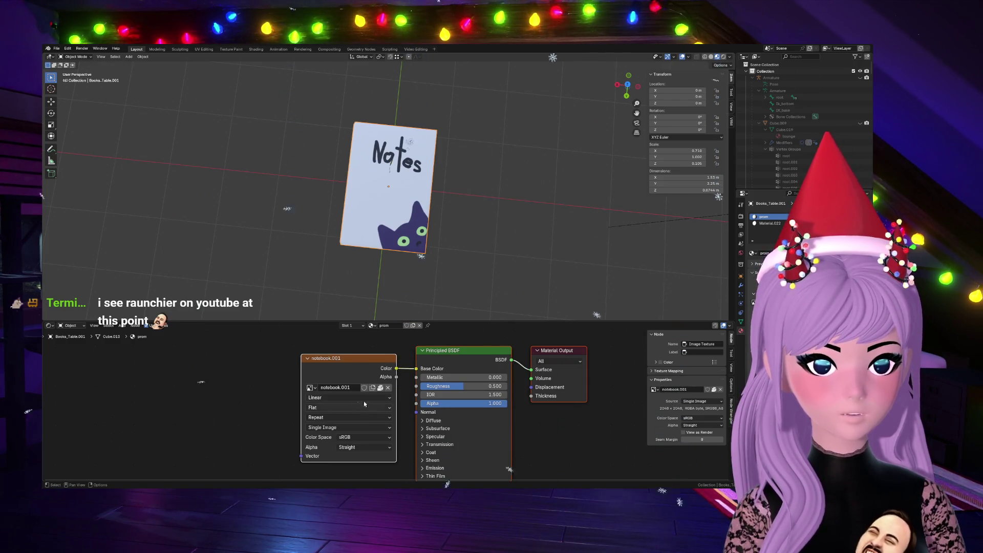
double_click(347, 387)
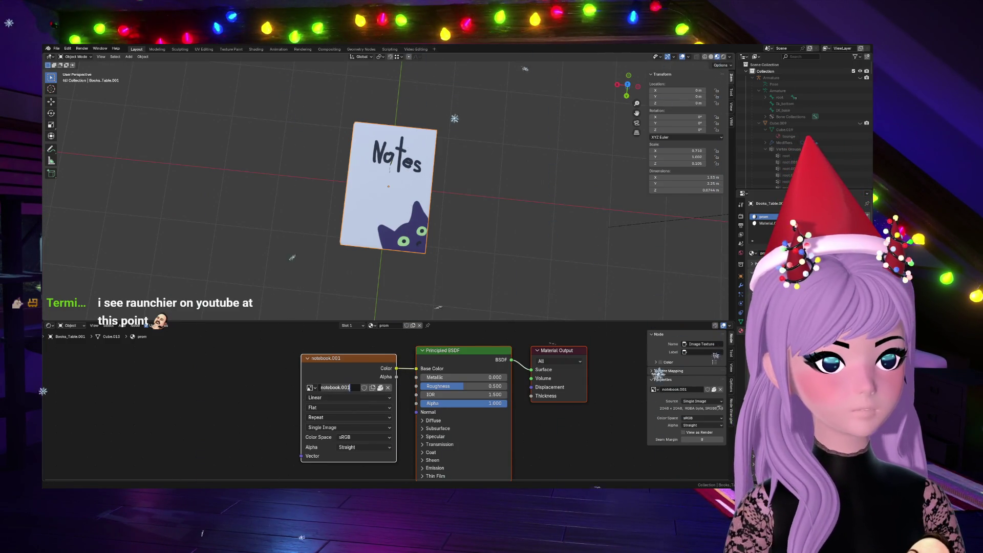
type("prom")
key("Return")
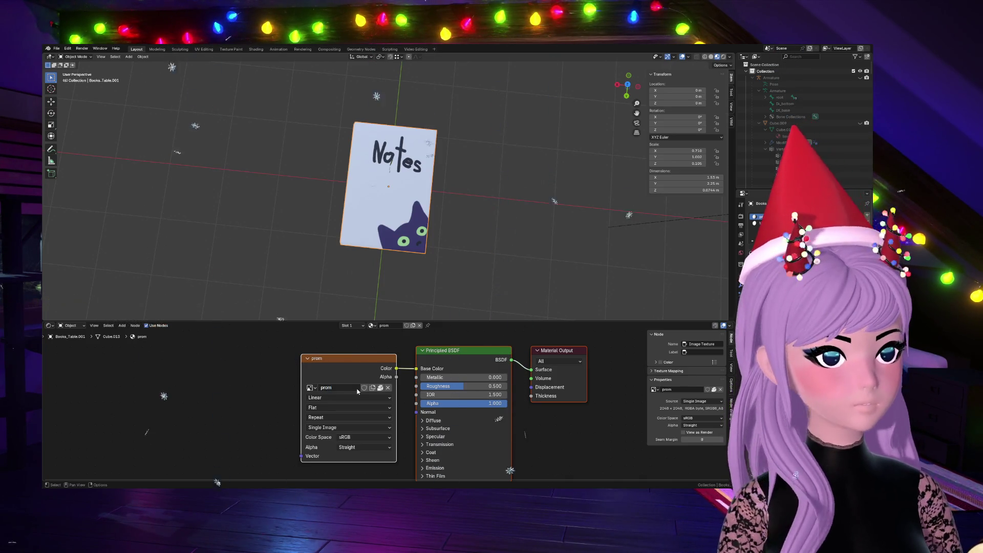
Step: Unlink the image from the Image Texture node so the book shows plain dark blue
left_click(378, 387)
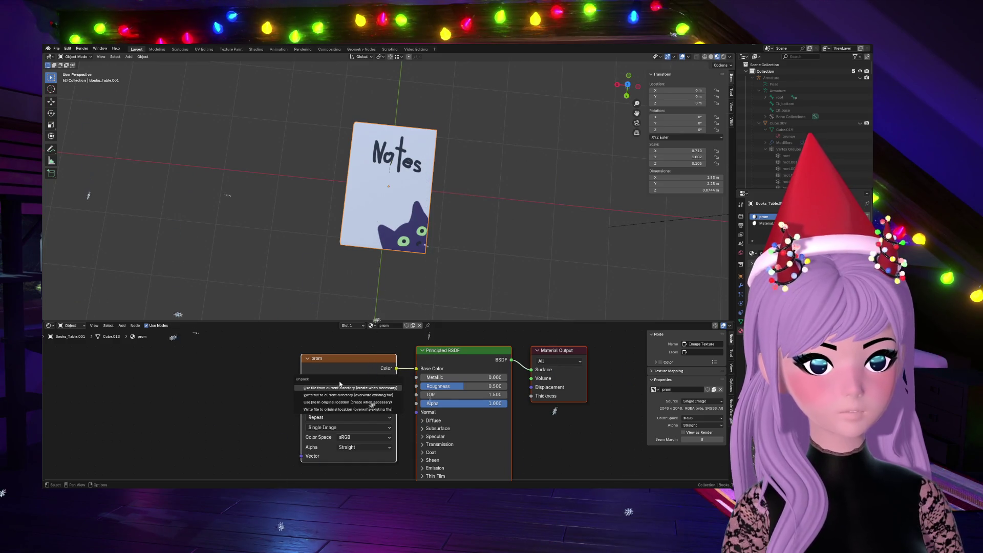
left_click(364, 388)
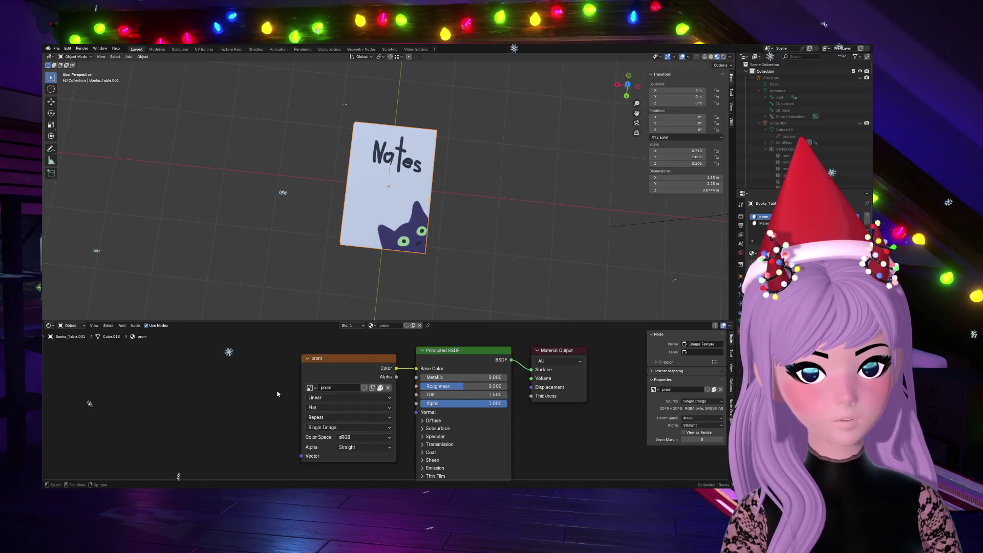
left_click(378, 387)
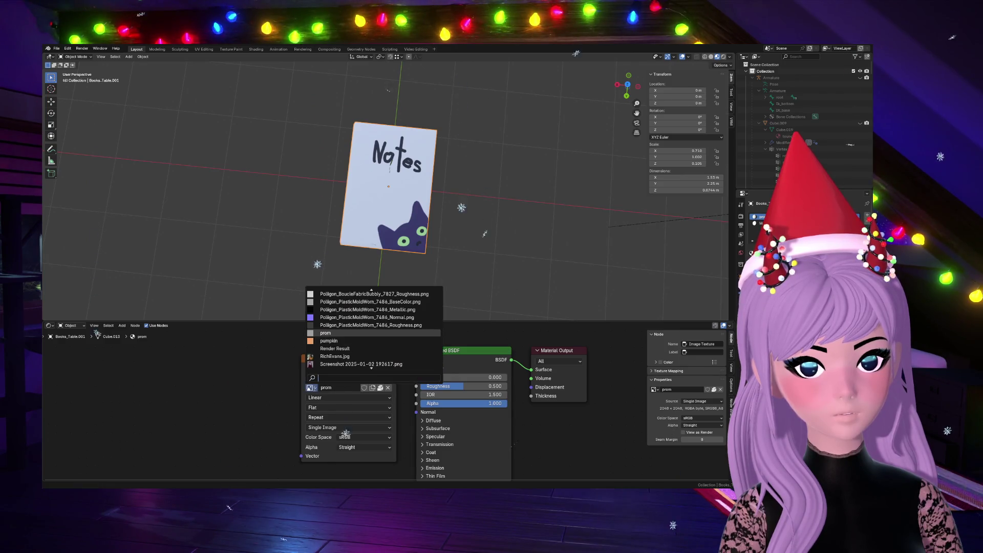
left_click(388, 388)
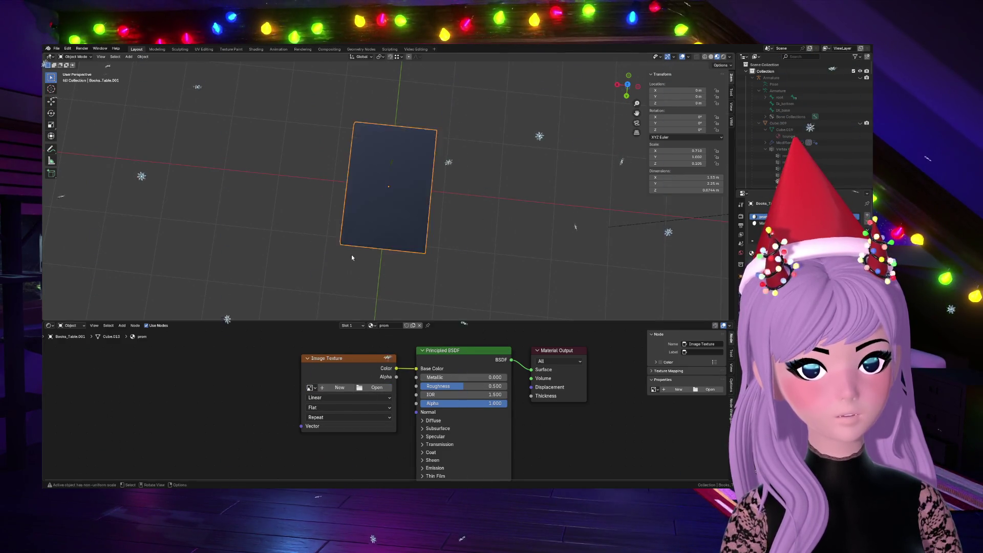
key("slash")
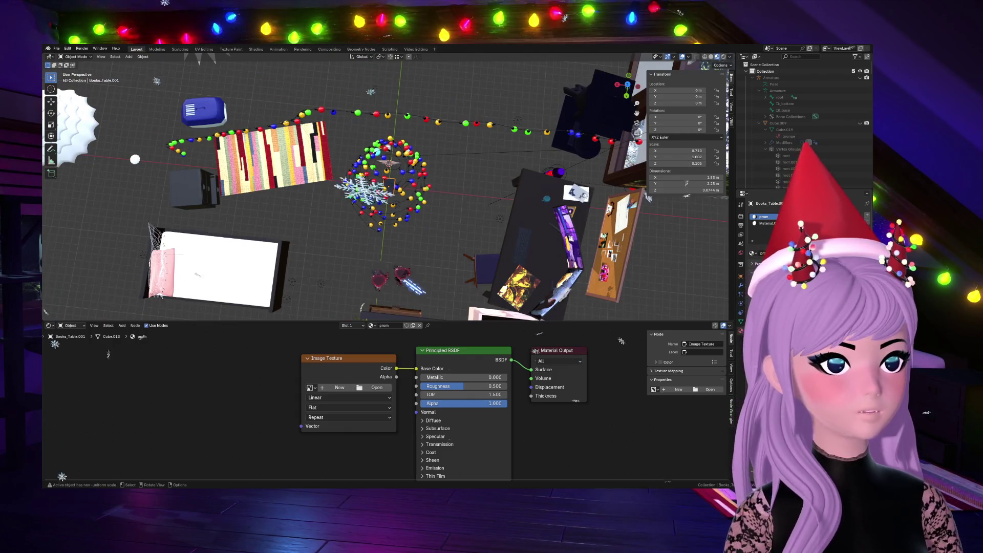
key("KP_Decimal")
key("KP_Divide")
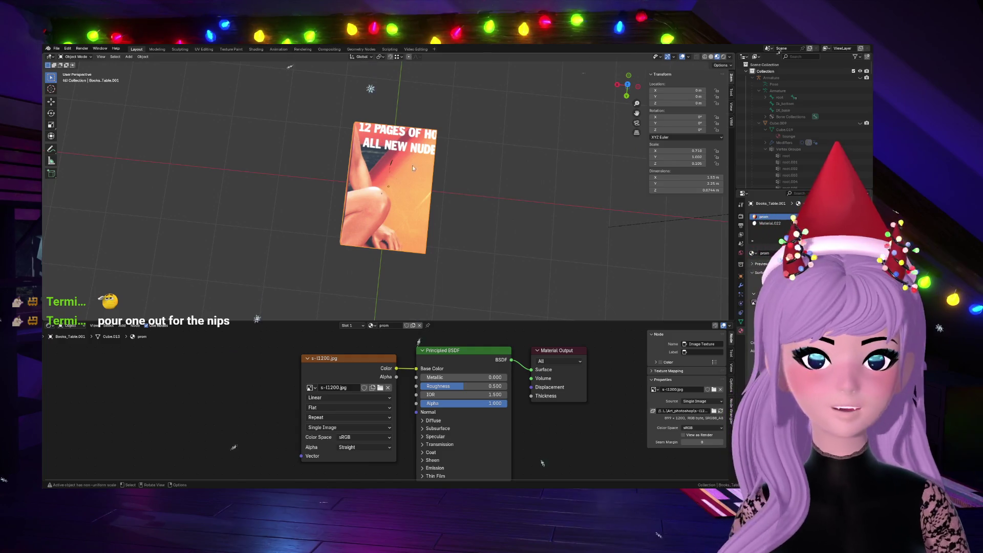
scroll(505, 215, "down", 2)
scroll(506, 216, "up", 2)
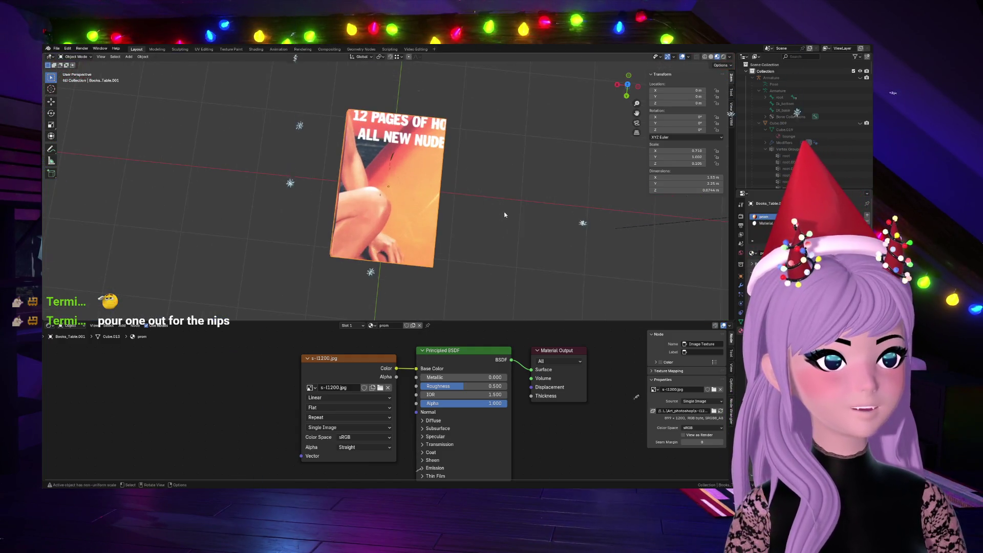
Step: Switch to the UV Editing workspace for the book
left_click(203, 47)
scroll(264, 281, "down", 3)
scroll(263, 281, "up", 1)
scroll(263, 281, "up", 2)
Step: Frame the book, then select only its front cover face so its UV island shows
key("a")
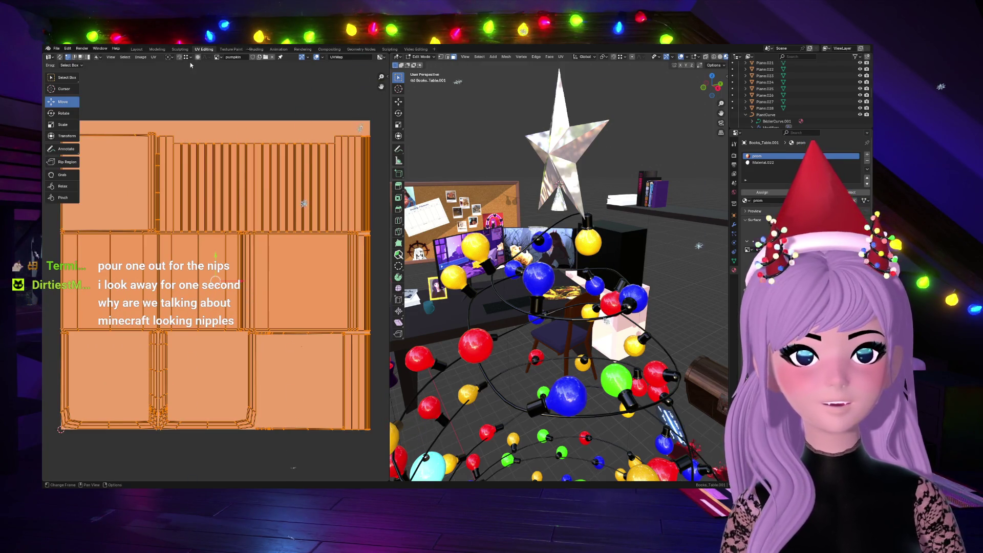
scroll(556, 275, "up", 1)
scroll(556, 275, "up", 1)
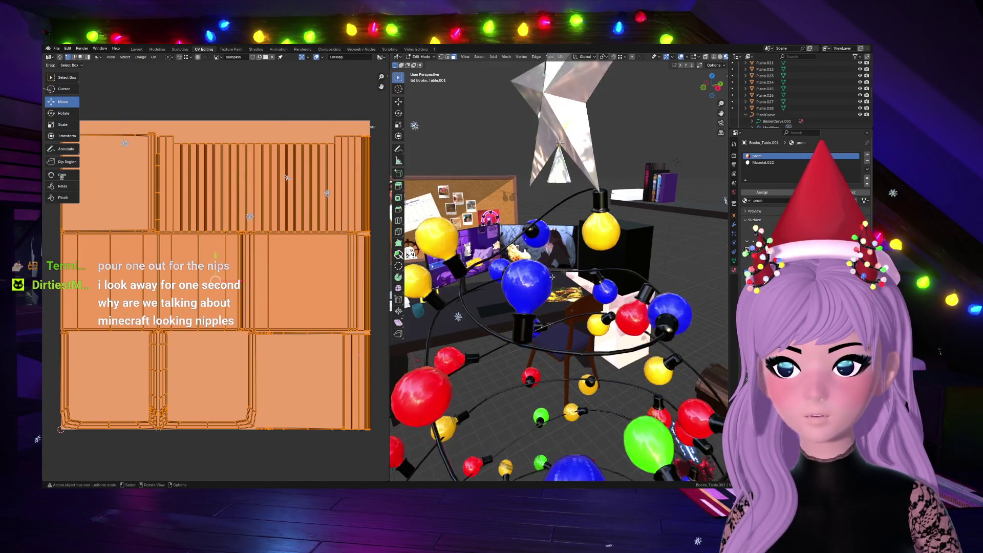
scroll(553, 277, "up", 1)
key("KP_Decimal")
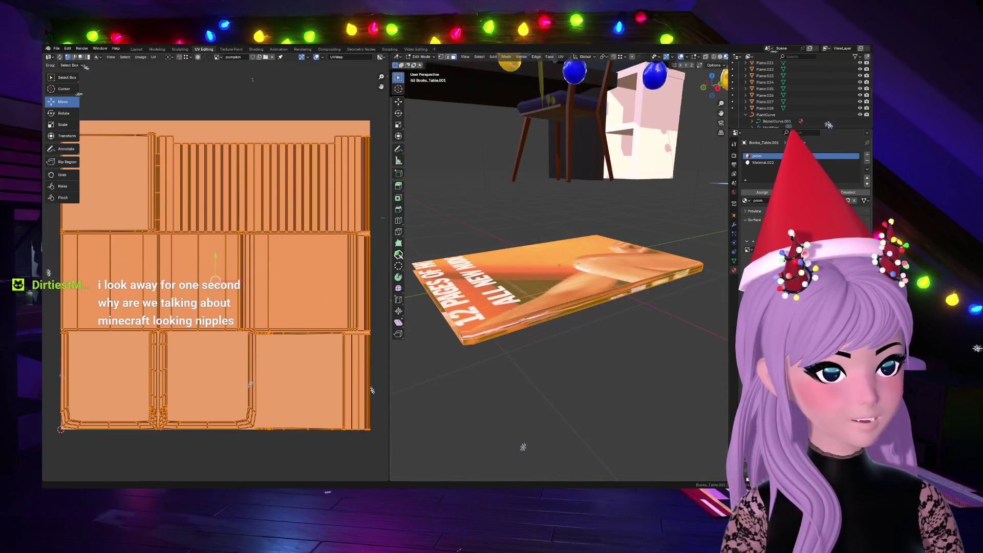
mouse_move(510, 133)
middle_mouse_down()
mouse_move(591, 90)
mouse_move(462, 165)
middle_mouse_up()
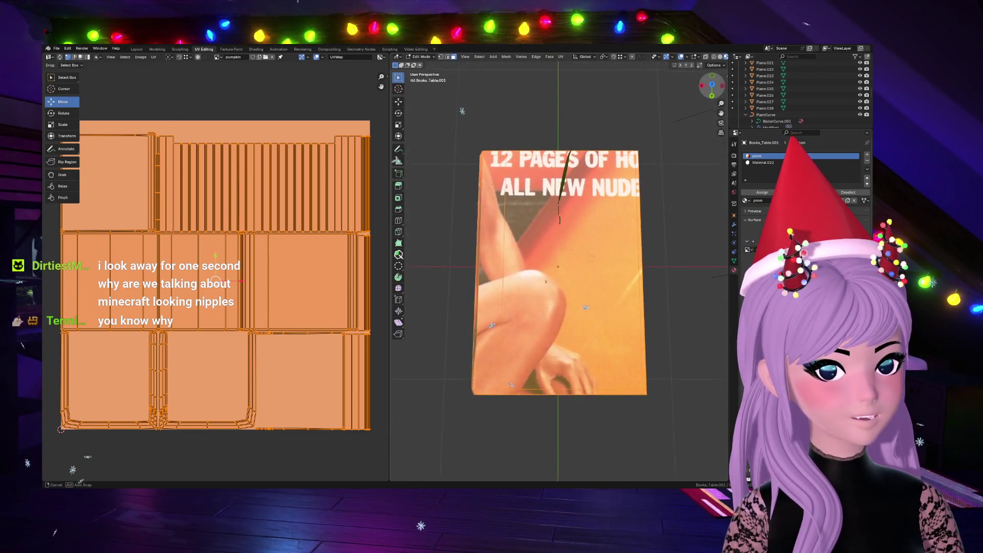
left_click(462, 337)
left_click(521, 187, "shift")
key("alt+a")
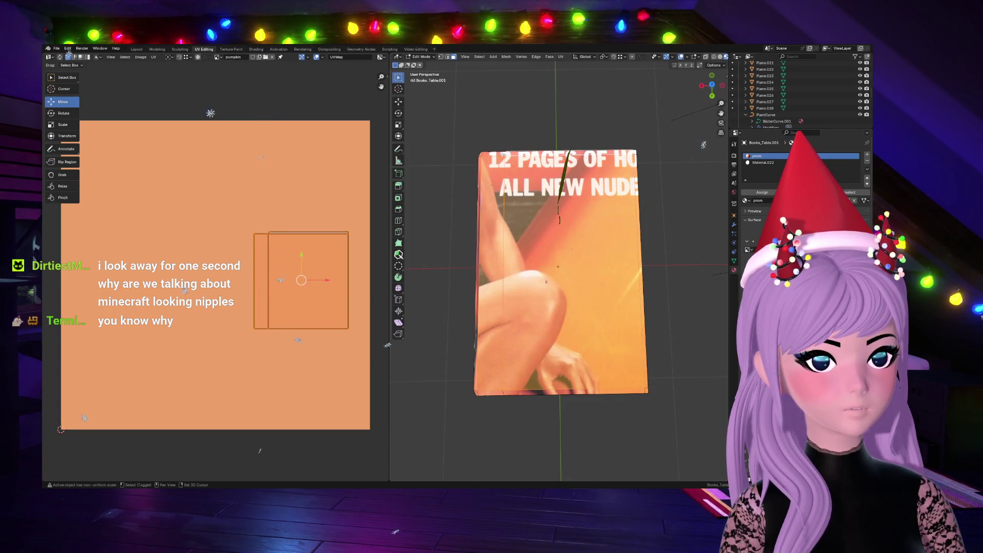
left_click(599, 272)
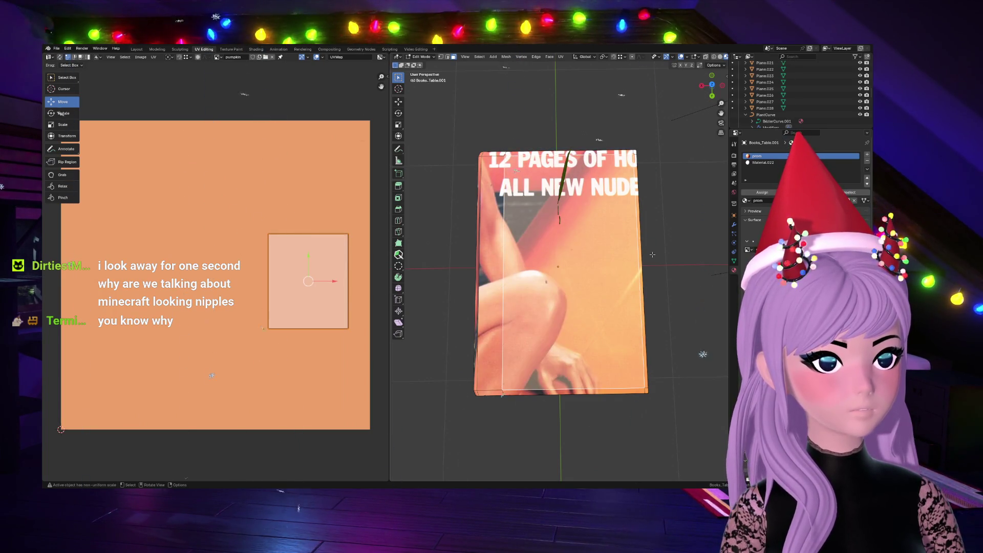
Step: Try shrinking and growing the face selection to the spine, undoing each back to the cover face
key("ctrl+KP_Subtract")
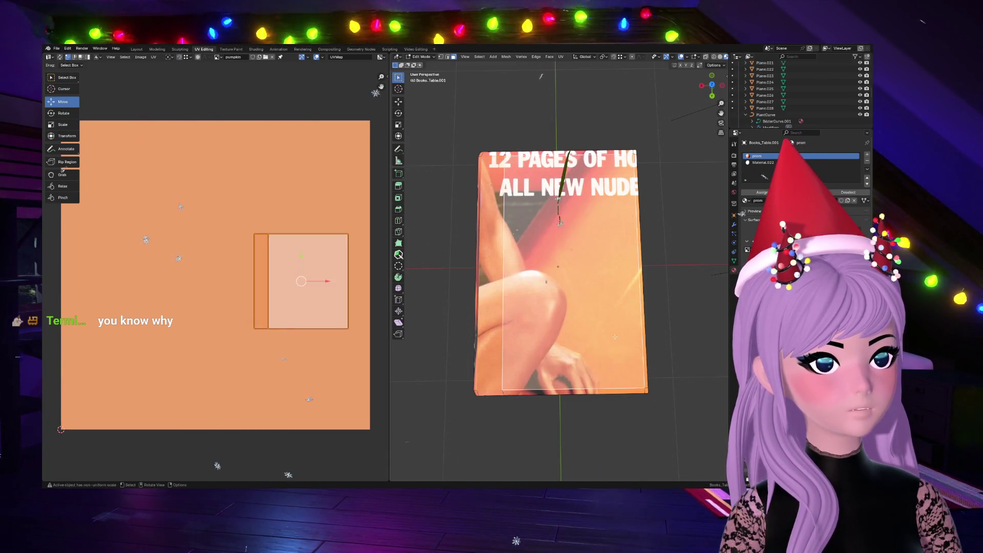
key("ctrl+z")
key("ctrl+KP_Add")
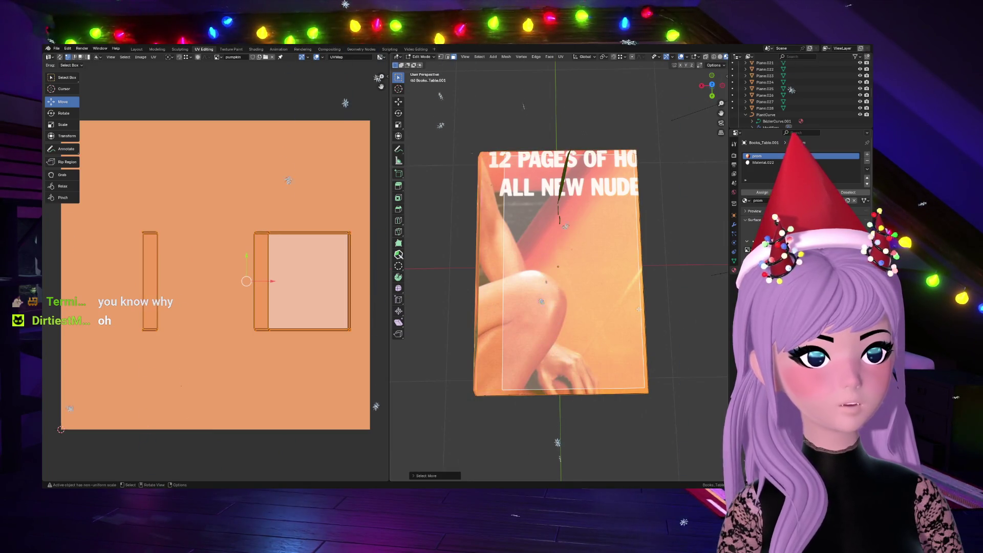
key("ctrl+z")
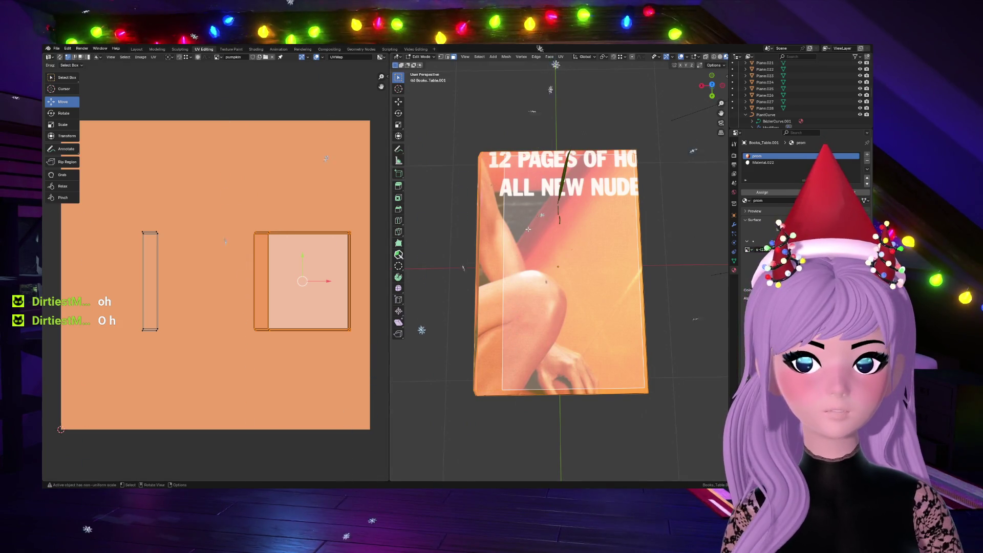
Step: Load the magazine cover image in the UV editor and select the cover UV island
left_click(219, 57)
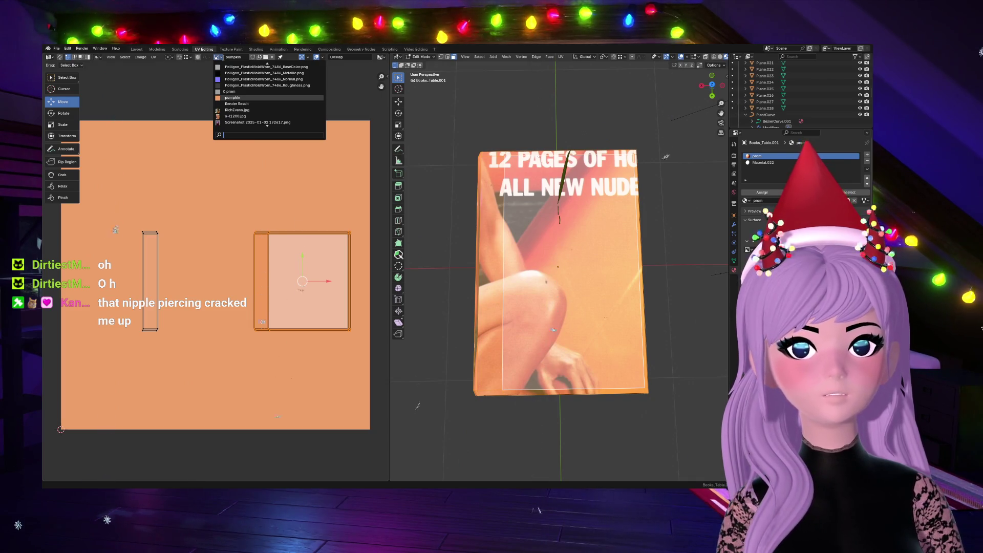
scroll(240, 129, "down", 3)
scroll(241, 128, "down", 3)
scroll(242, 128, "down", 2)
scroll(240, 128, "up", 3)
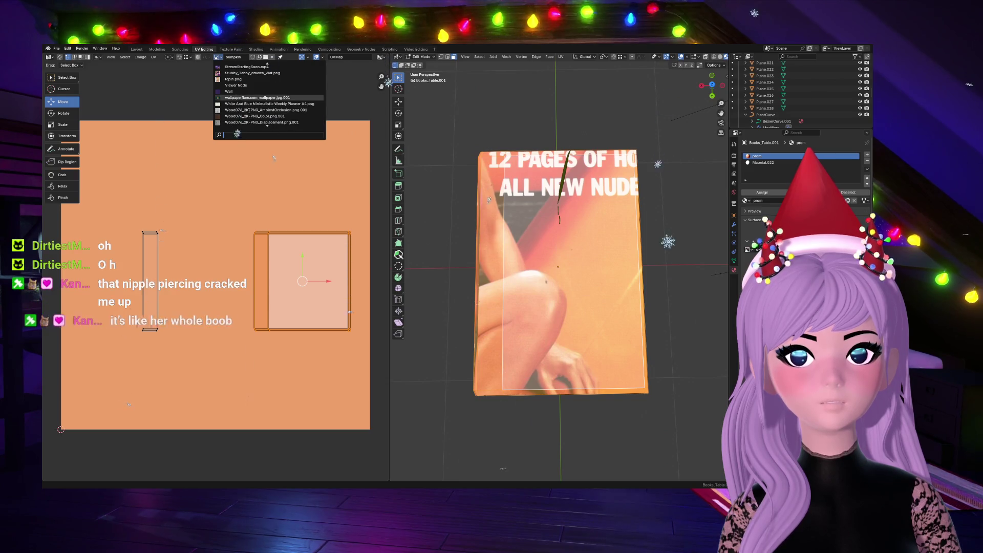
scroll(246, 86, "down", 2)
scroll(245, 88, "down", 1)
scroll(247, 92, "down", 1)
scroll(251, 97, "down", 1)
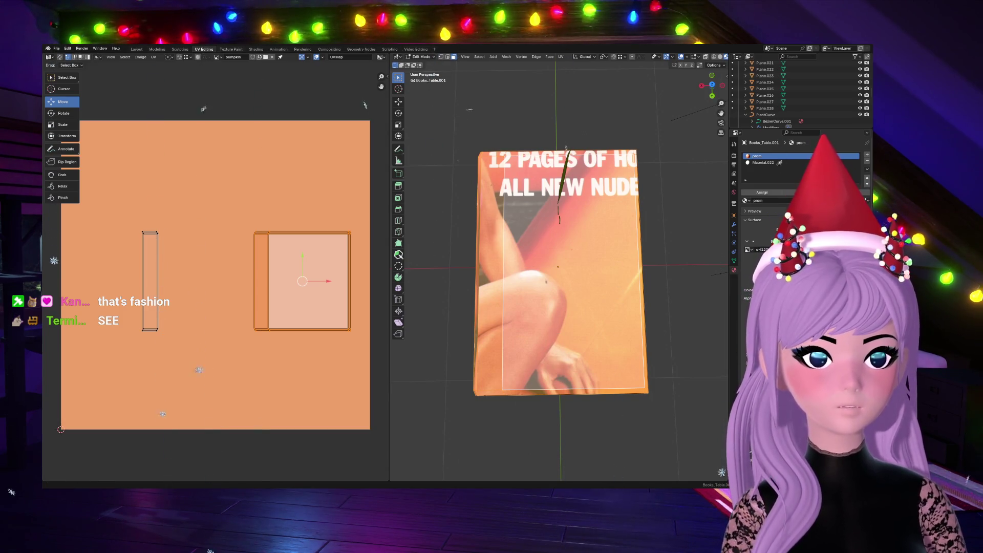
left_click(218, 57)
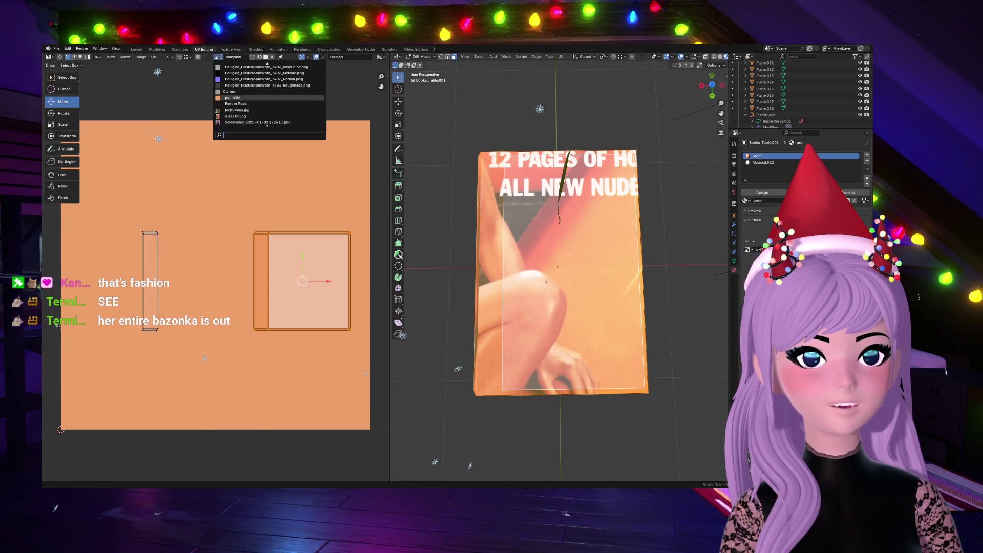
left_click(234, 117)
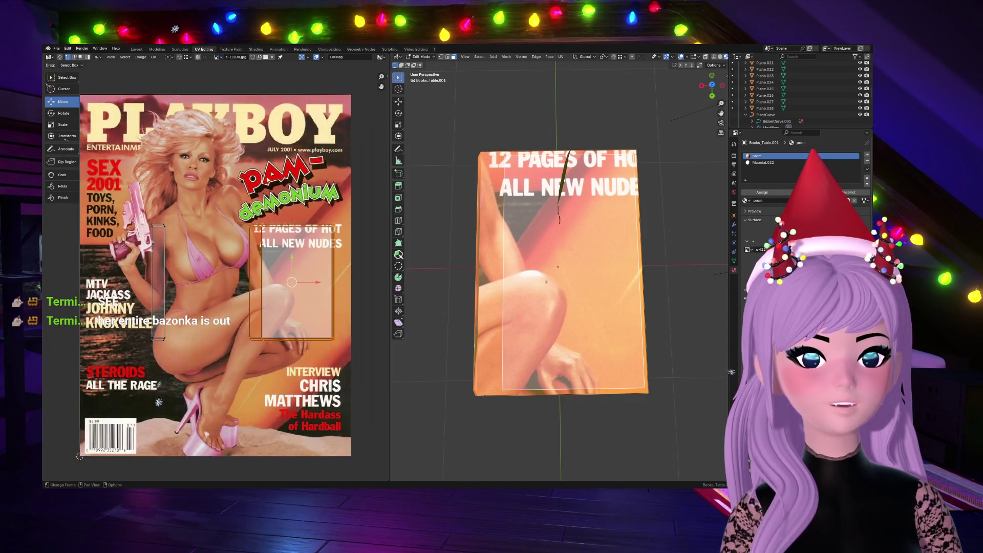
left_click_drag(221, 224, 327, 341)
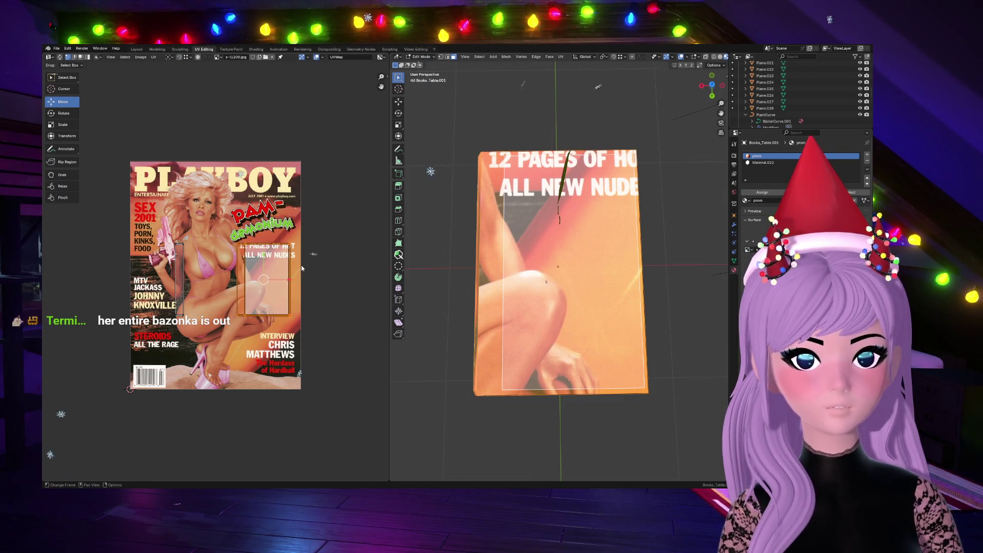
Step: Scale and move the UV island to fit the magazine cover, then leave Edit Mode
key("s")
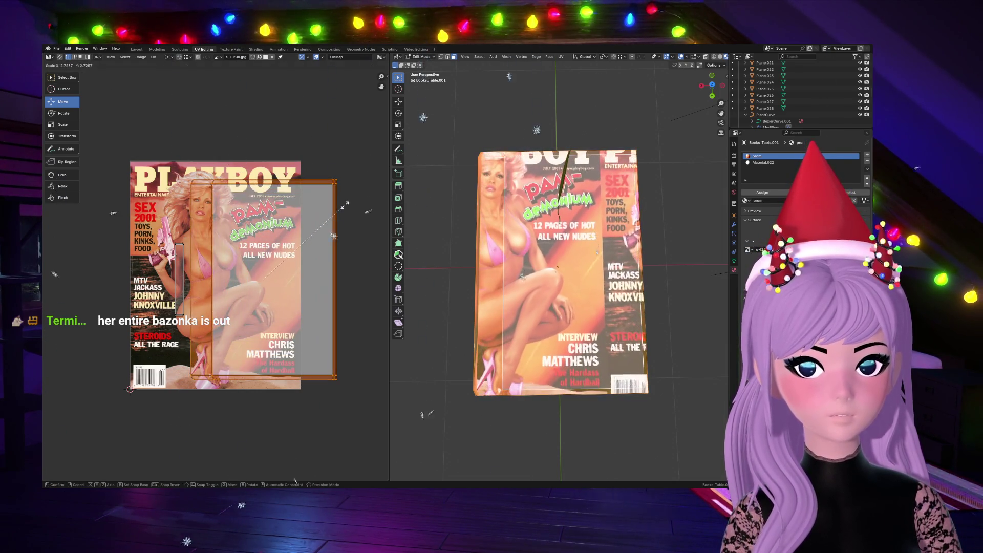
left_click(345, 198)
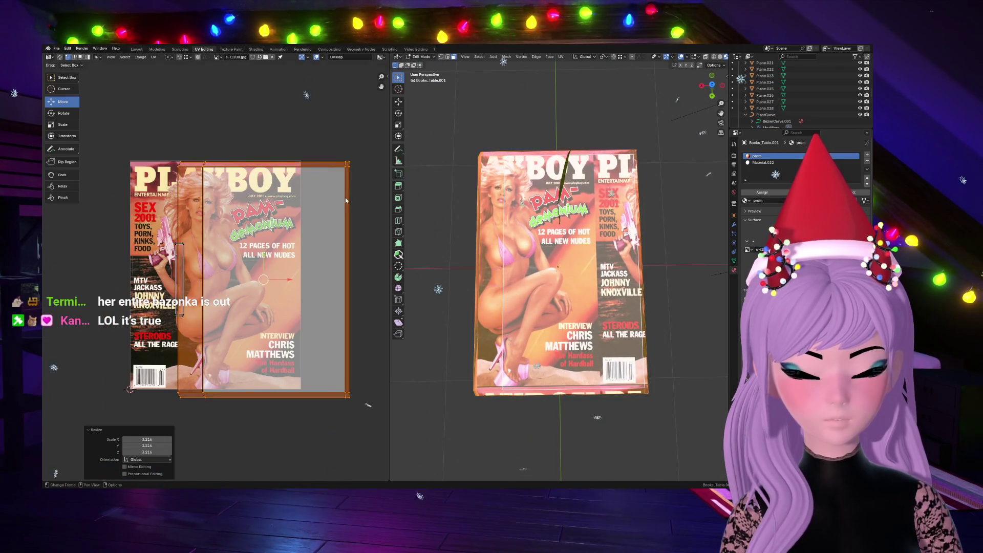
key("g")
left_click(299, 198)
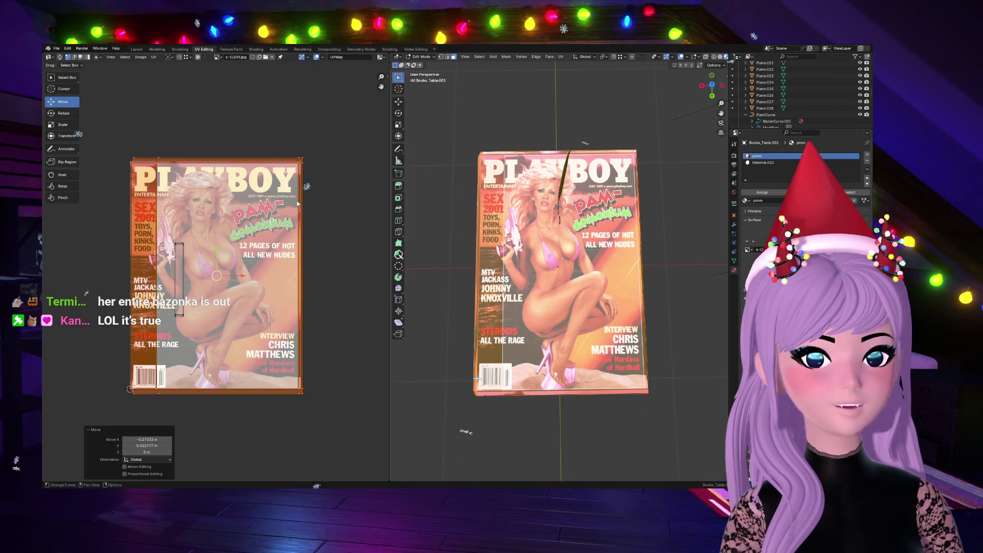
key("s")
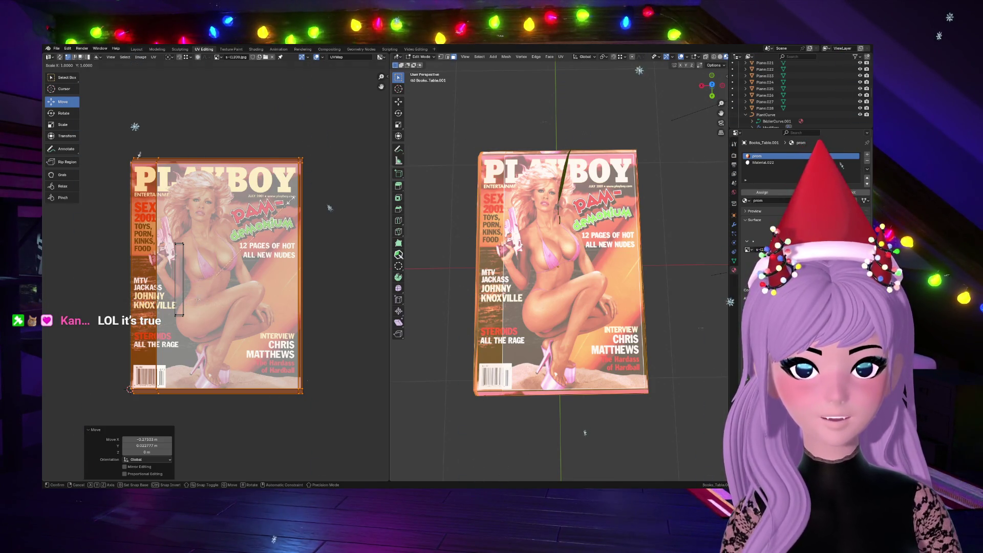
left_click(330, 271)
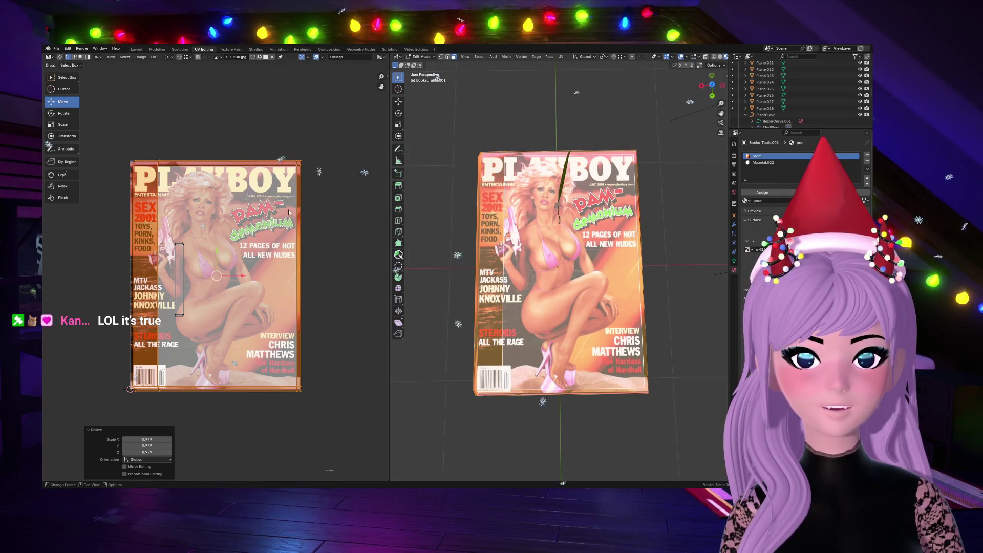
key("g")
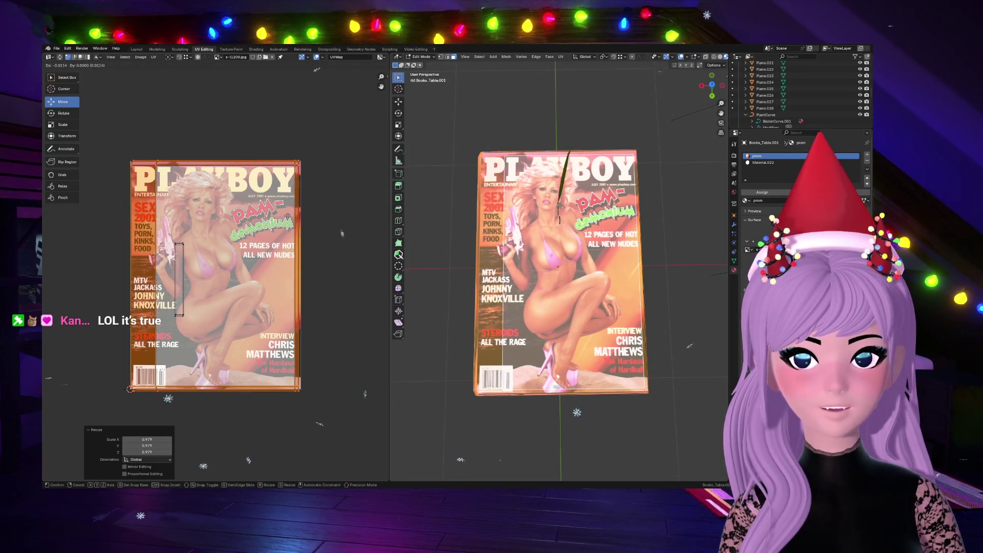
key("Return")
key("Tab")
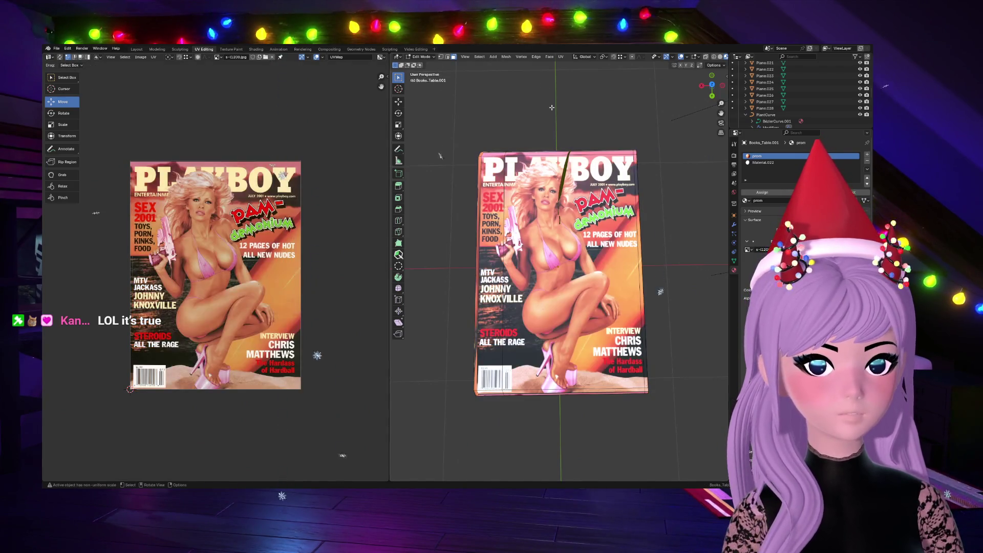
scroll(634, 123, "down", 4)
Step: Look around the room, toggling Local View on the book, then return to editing the book's mesh
middle_click_drag(634, 123, 367, 138)
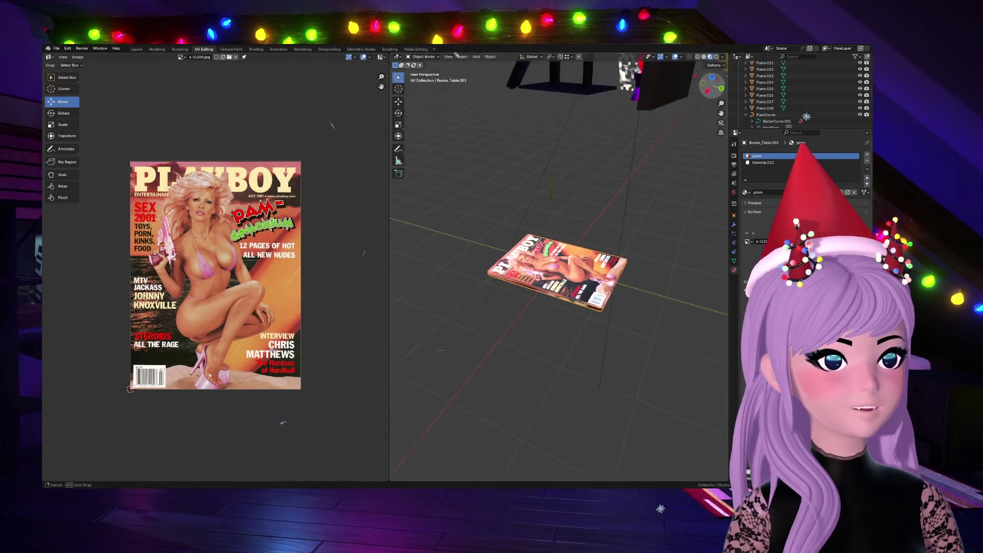
key("KP_Divide")
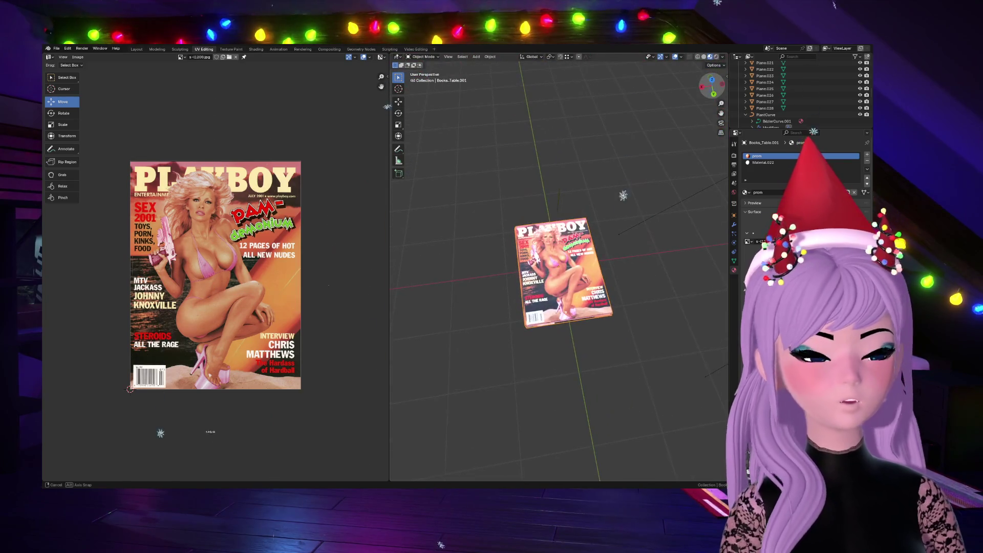
key("KP_Divide")
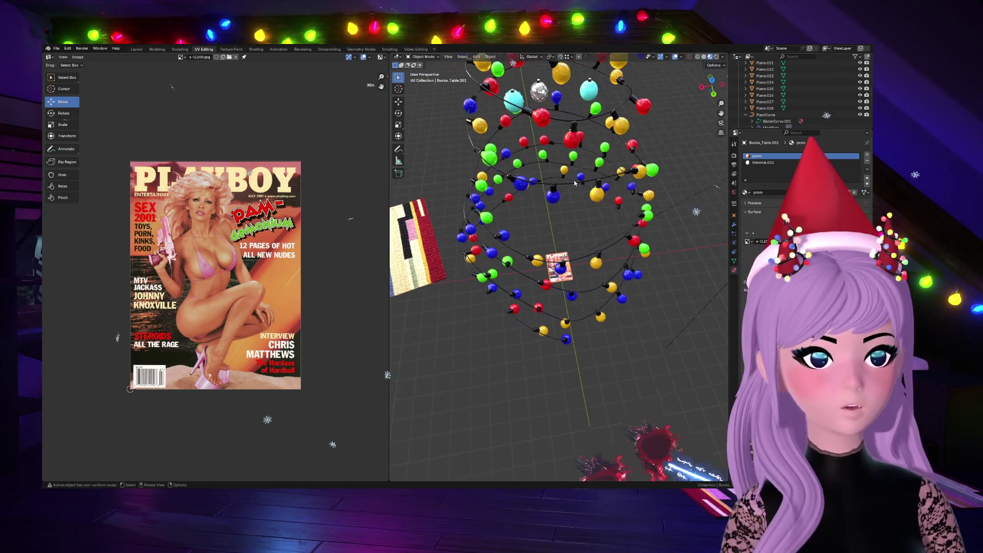
middle_click_drag(626, 163, 460, 182)
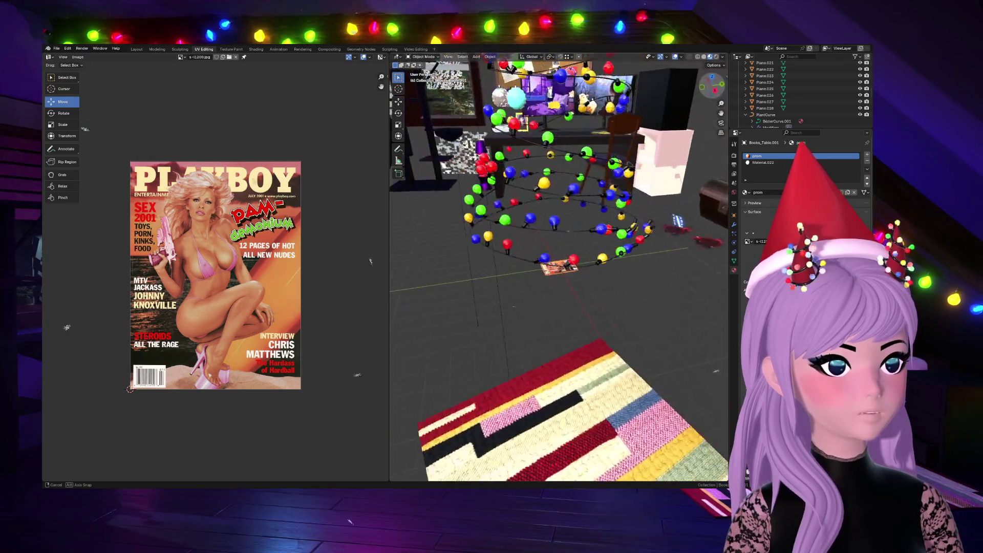
scroll(559, 267, "up", 2)
scroll(560, 267, "up", 4)
scroll(559, 268, "up", 2)
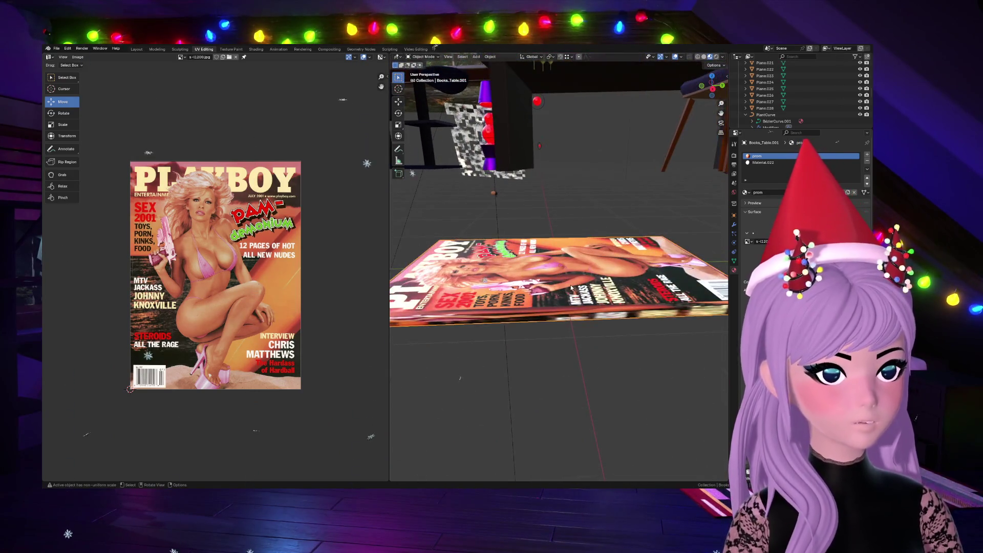
key("Tab")
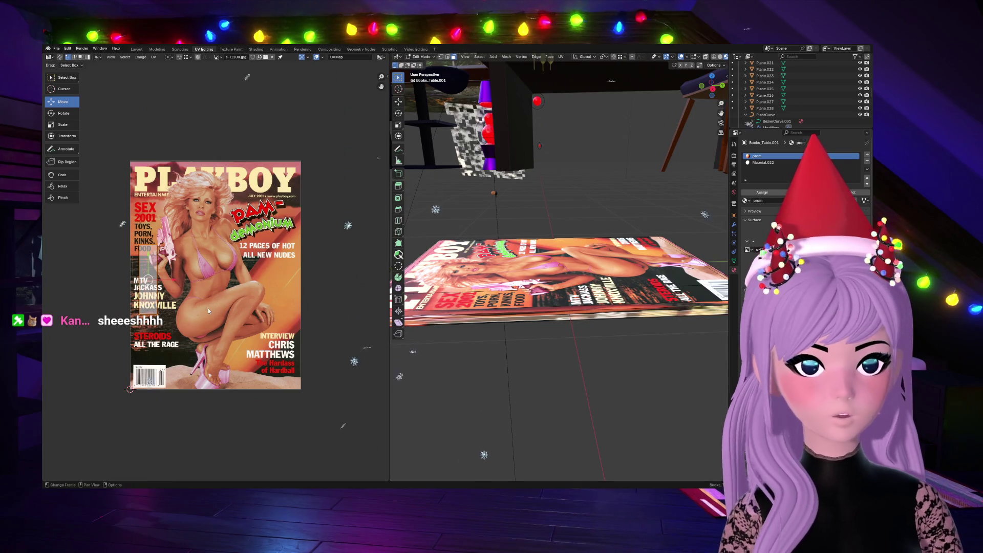
Step: Narrow the spine UV strip horizontally to fit the magazine cover's left edge
key("s")
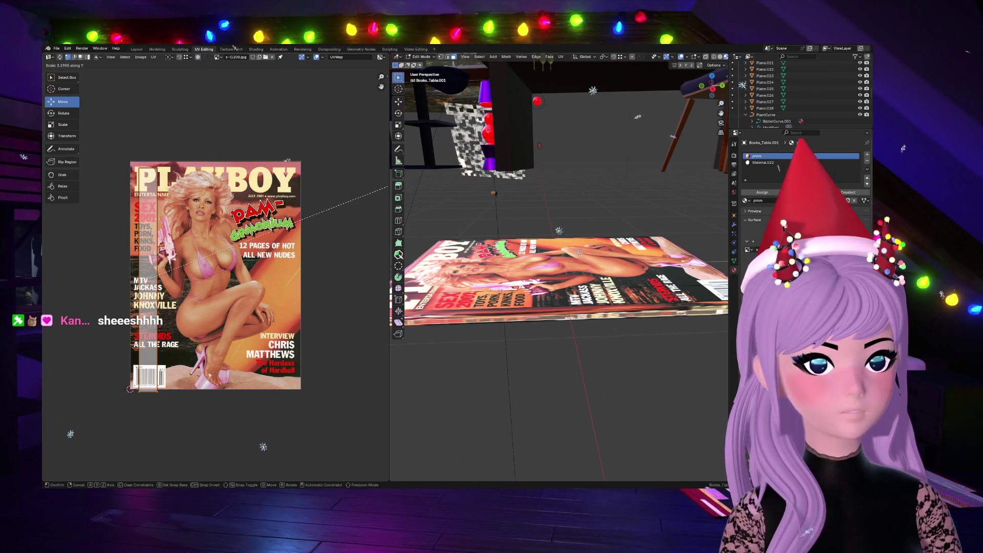
left_click(389, 186)
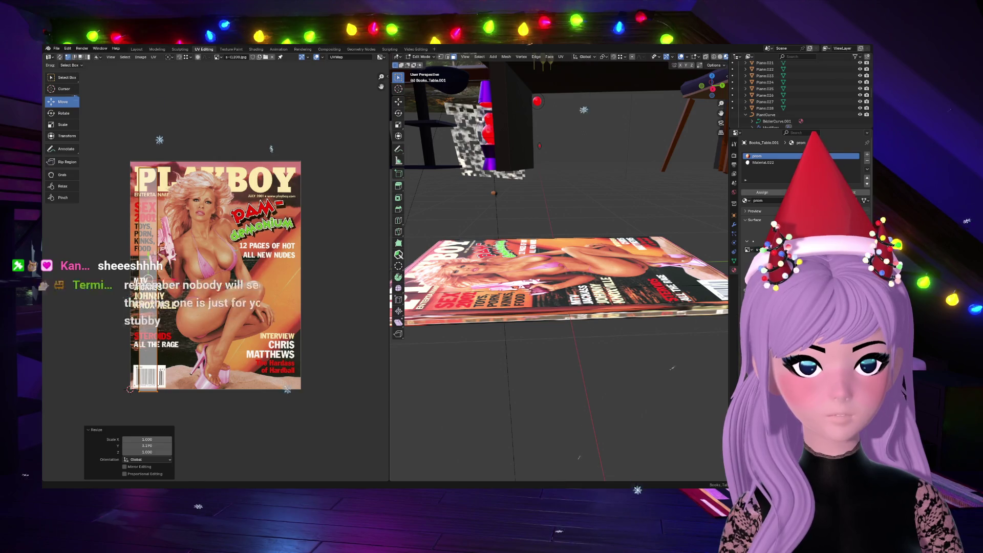
key("s")
key("x")
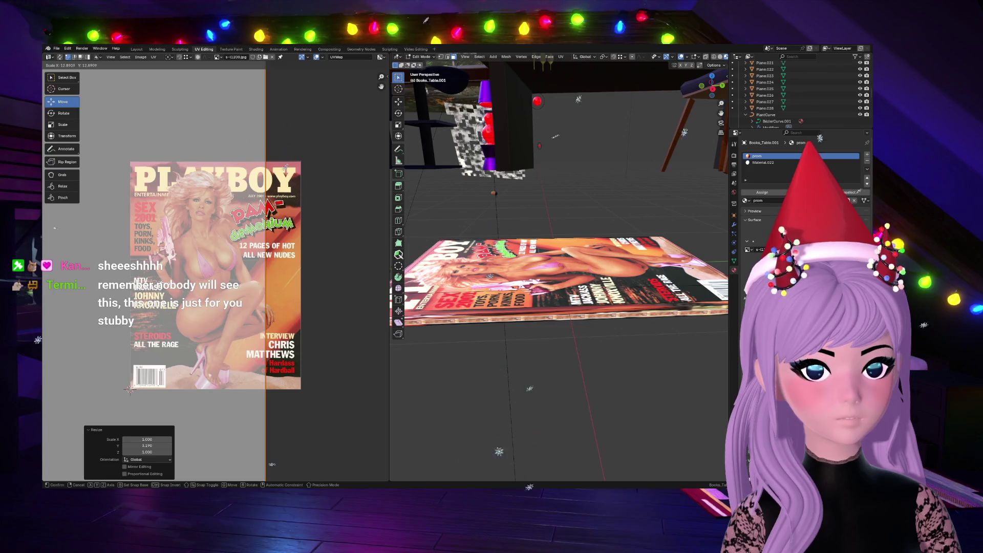
key("Escape")
key("s")
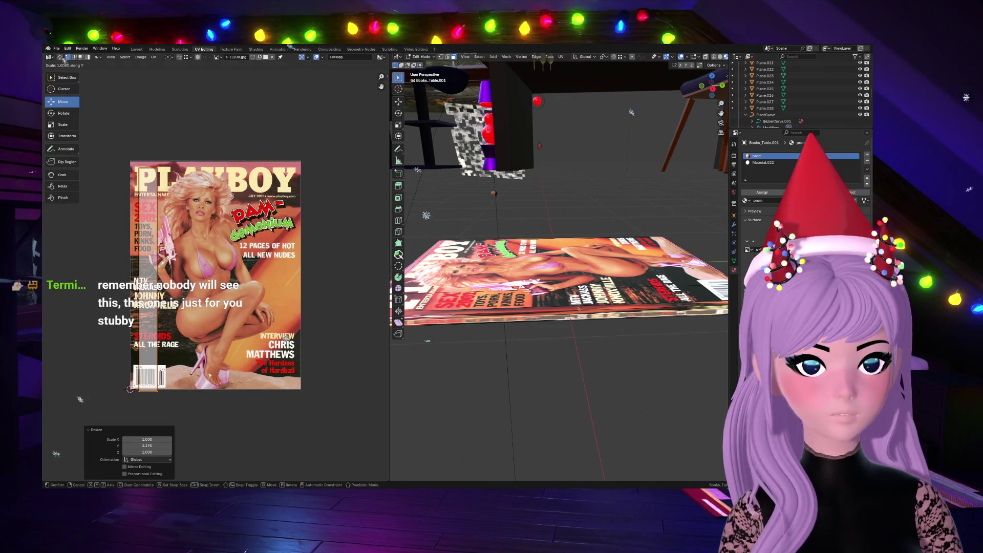
key("Escape")
key("x")
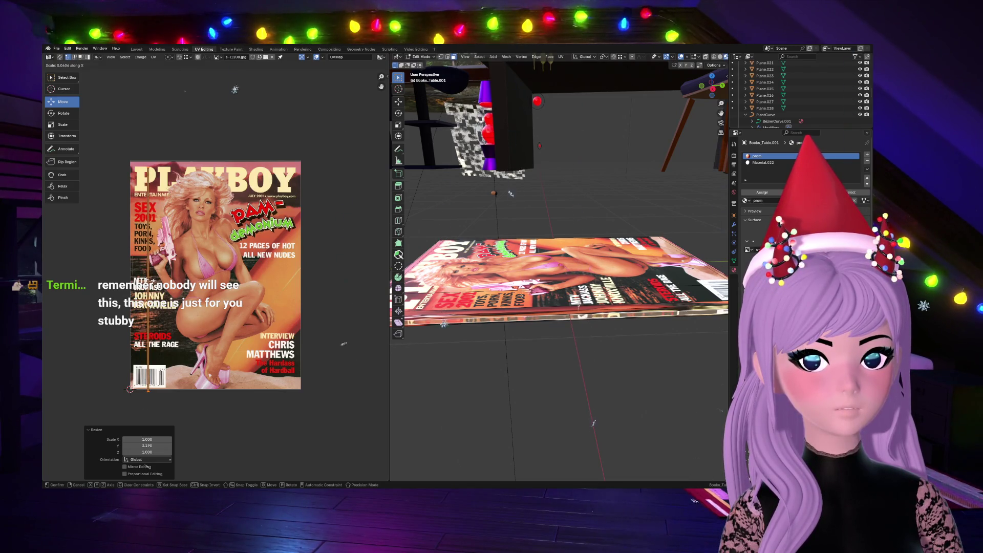
left_click(179, 273)
Step: Shift the spine strip along X into place and leave mesh editing
key("x")
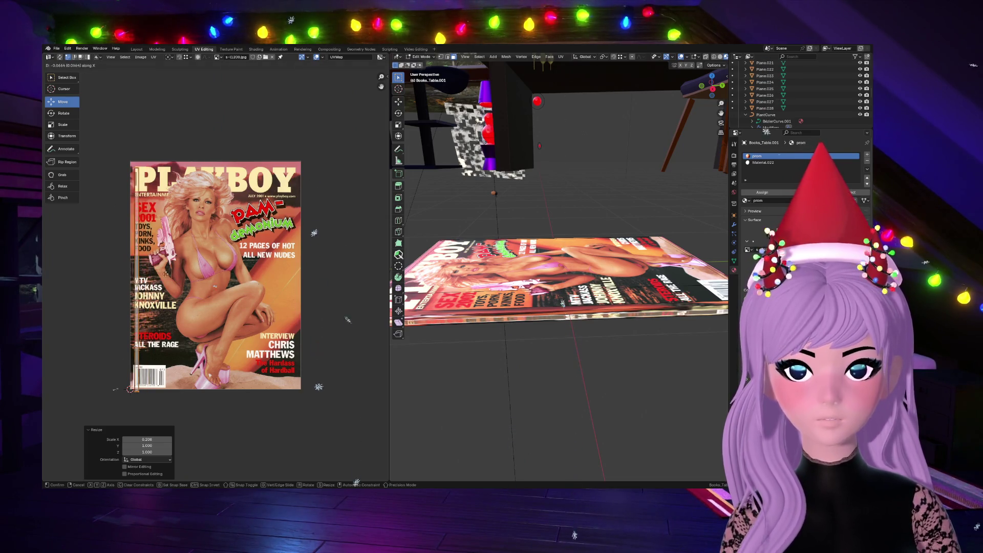
key("g")
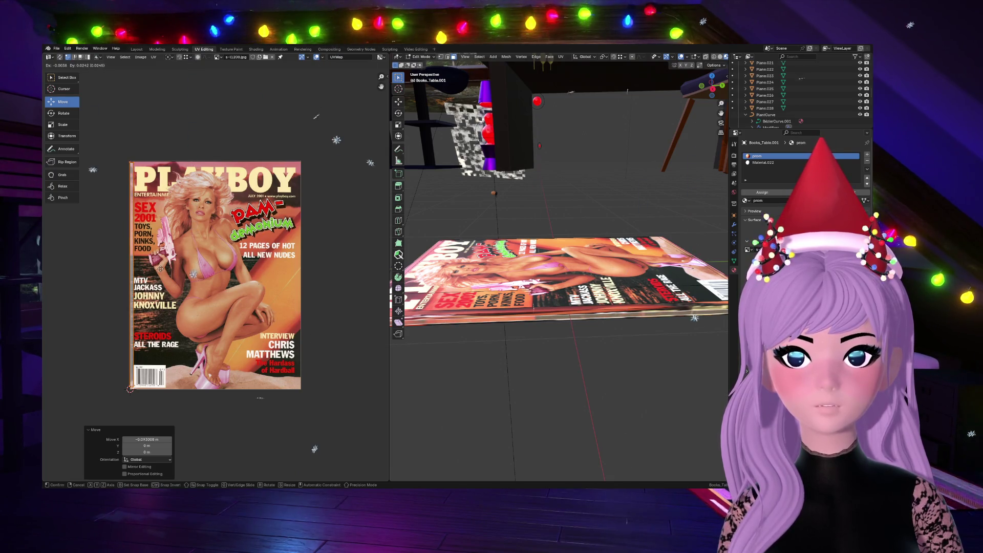
left_click(259, 396)
key("Tab")
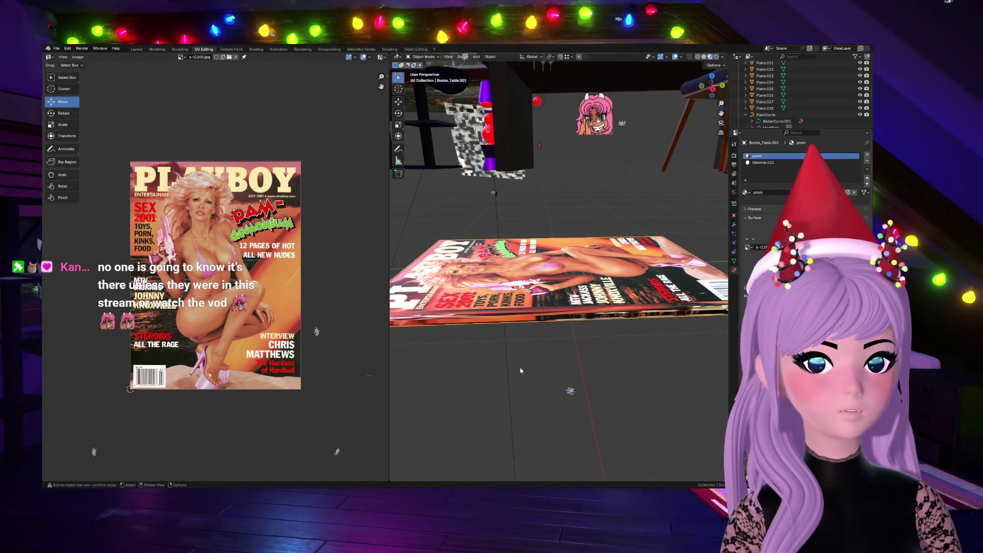
scroll(520, 370, "down", 2)
scroll(500, 354, "down", 2)
scroll(499, 352, "down", 2)
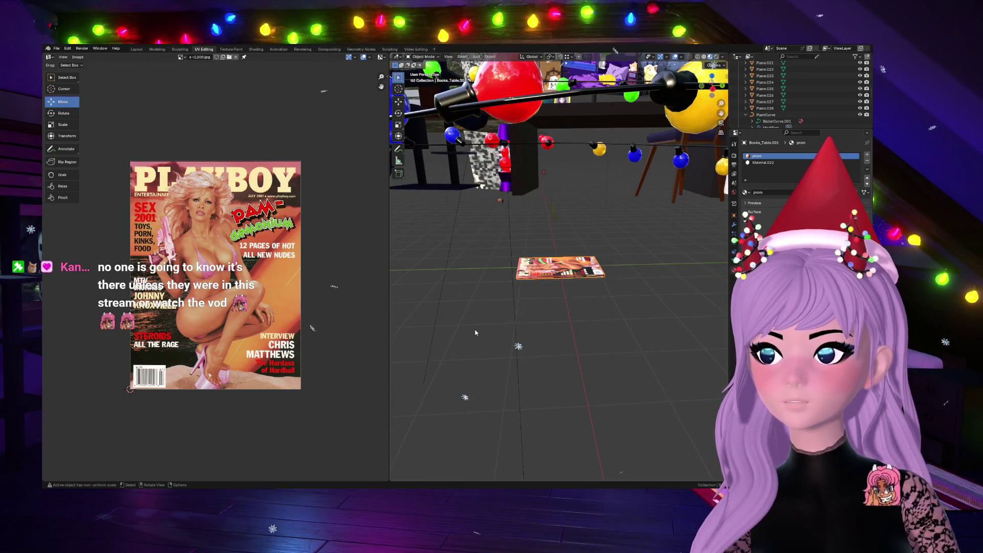
scroll(472, 326, "down", 2)
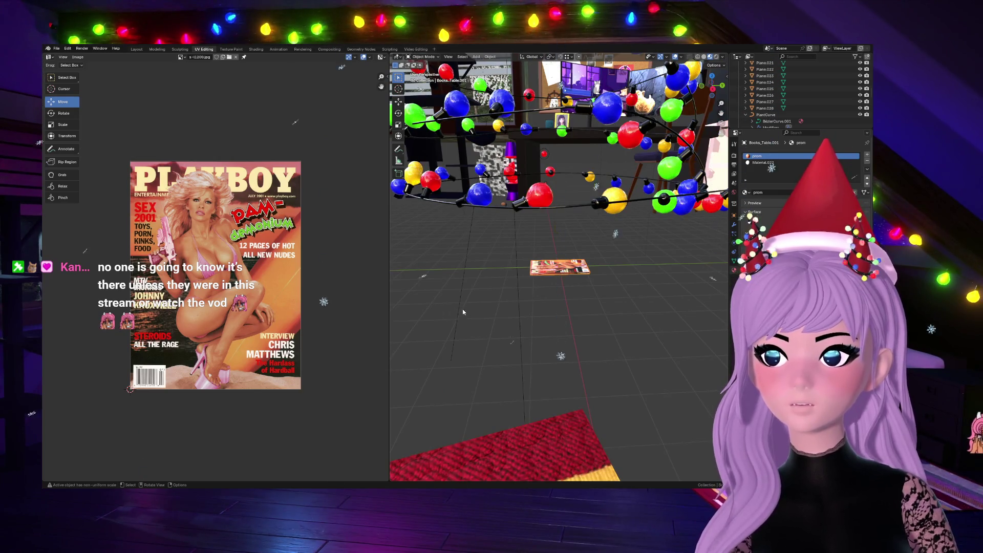
Step: Orbit around the magazine book and switch to the Layout workspace
middle_click_drag(439, 287, 441, 178)
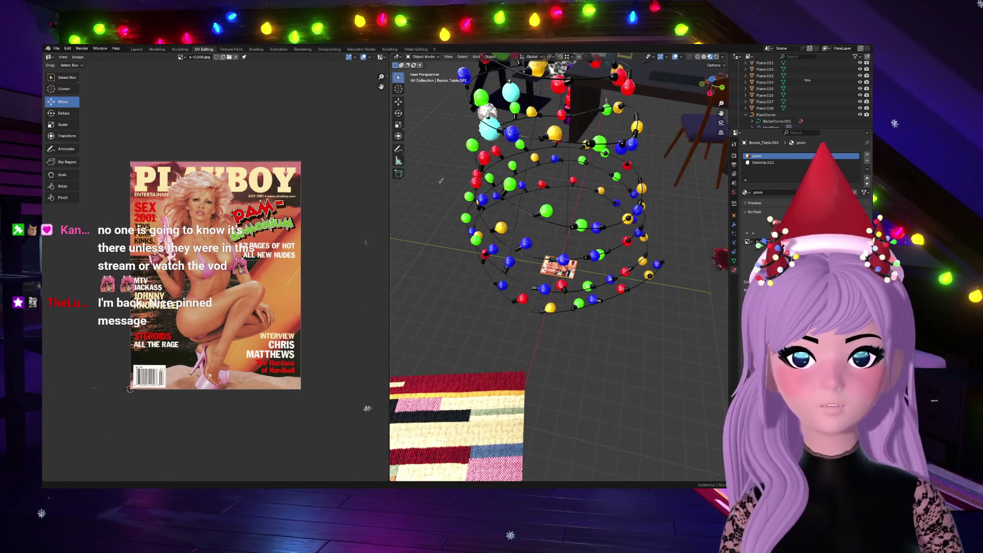
left_click(136, 48)
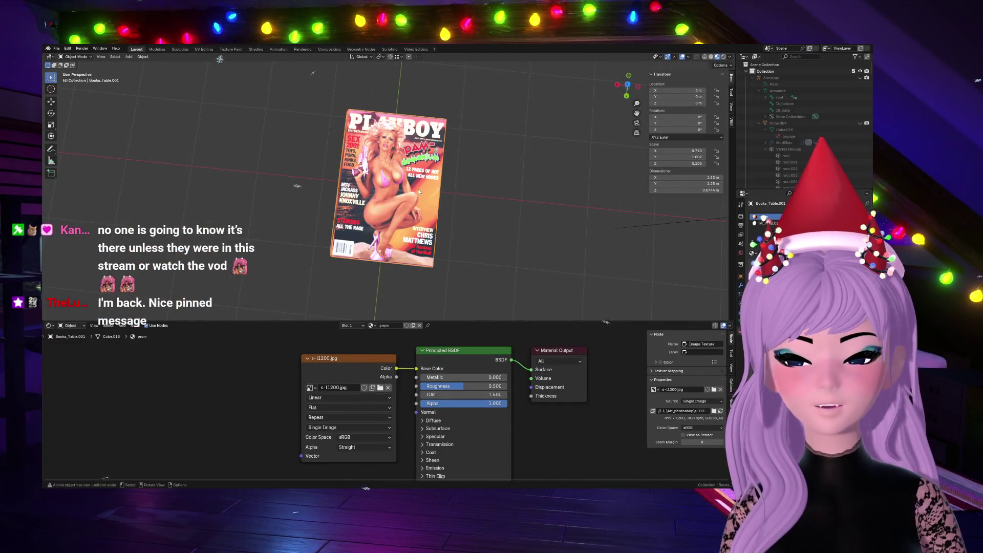
Step: Orbit to a top-down view of the room and start grabbing the book to move it
middle_click_drag(173, 194, 176, 201)
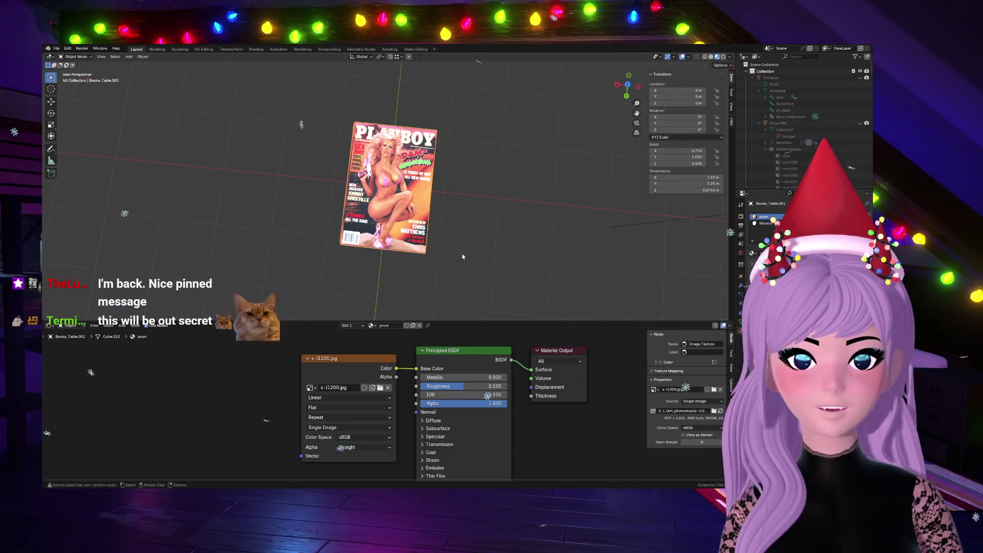
scroll(461, 254, "down", 4)
scroll(449, 278, "down", 2)
scroll(449, 278, "down", 2)
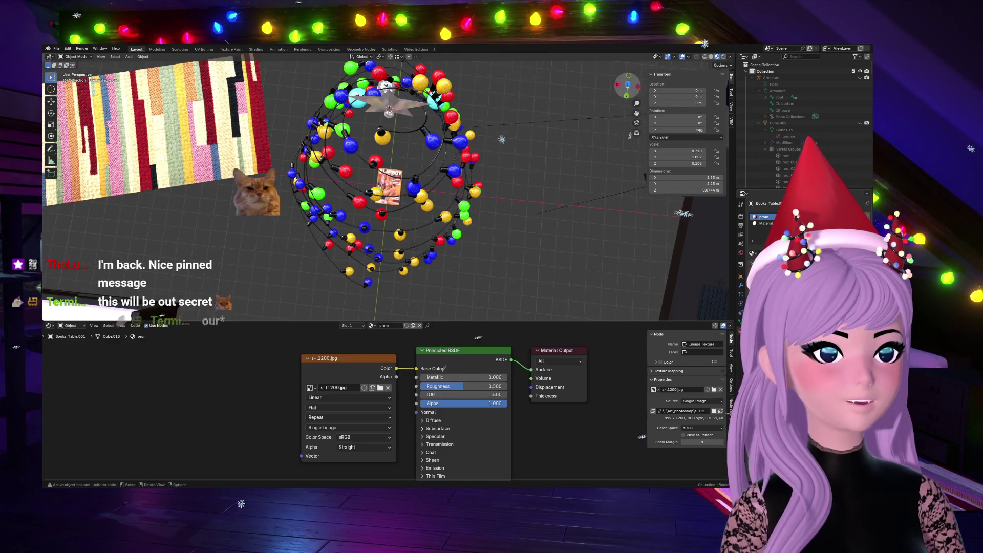
middle_click_drag(501, 136, 495, 182)
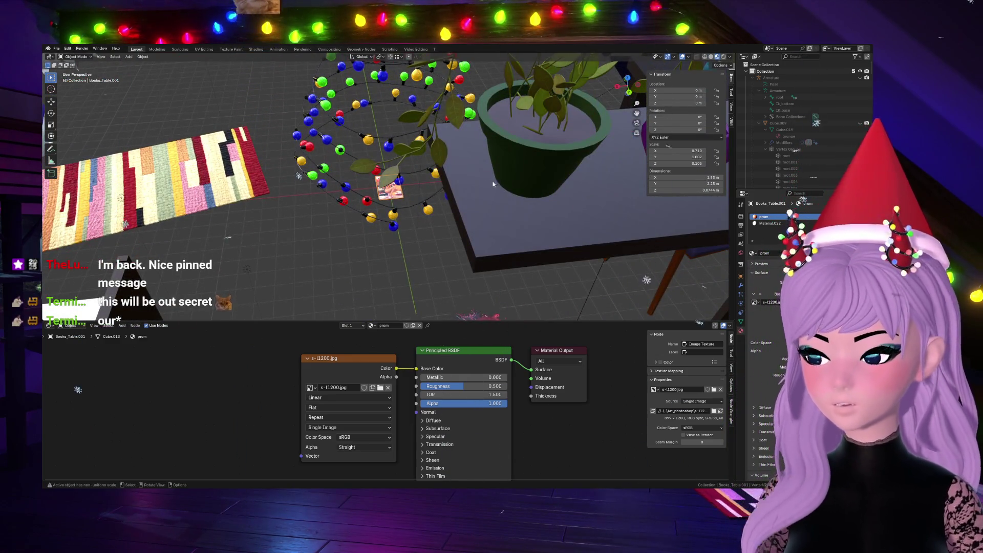
scroll(495, 182, "down", 2)
scroll(419, 220, "down", 2)
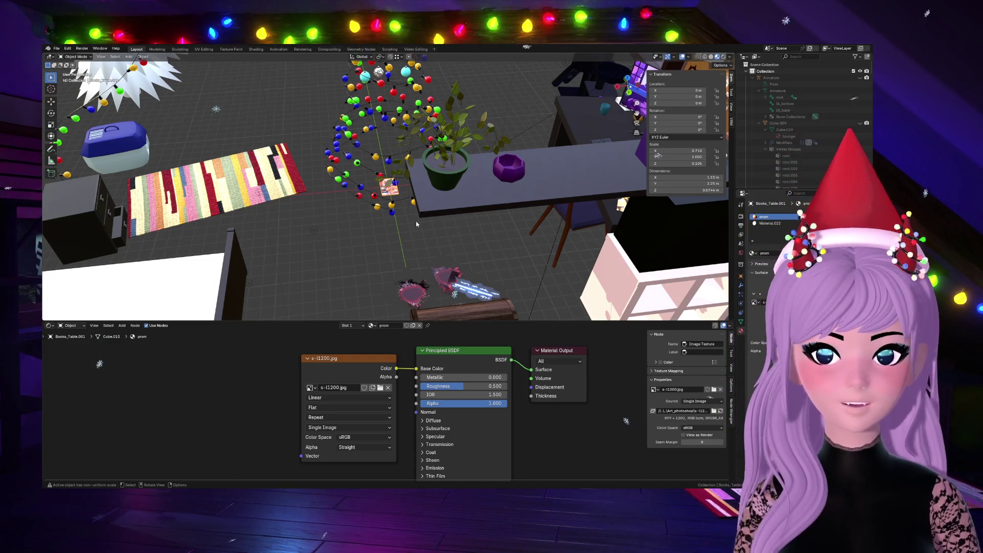
scroll(411, 207, "up", 2)
scroll(400, 205, "up", 3)
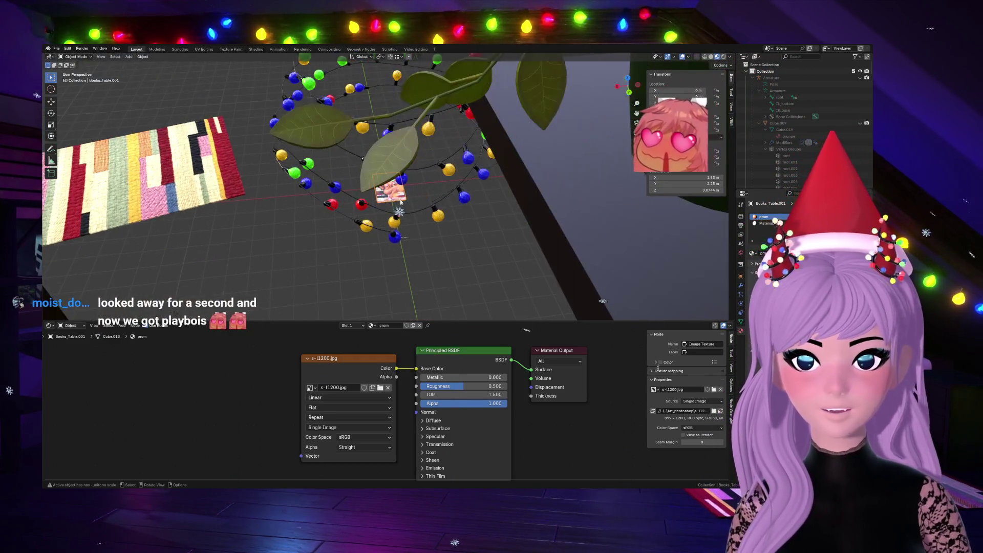
scroll(392, 200, "down", 3)
mouse_move(391, 199)
middle_mouse_down()
mouse_move(578, 228)
mouse_move(542, 175)
middle_mouse_up()
key("g")
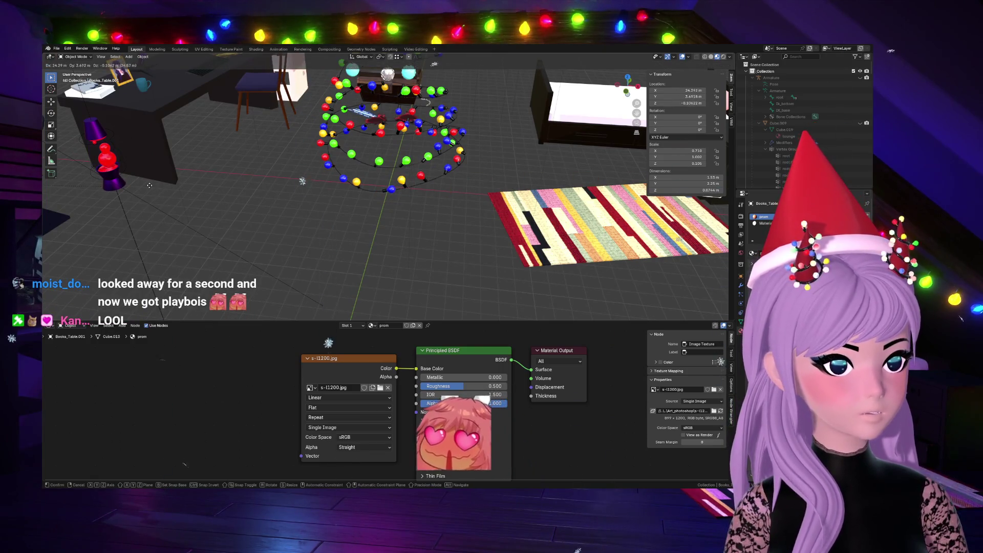
Step: Set the book near the nightstand, then lower it along Z into the open drawer
left_click(434, 283)
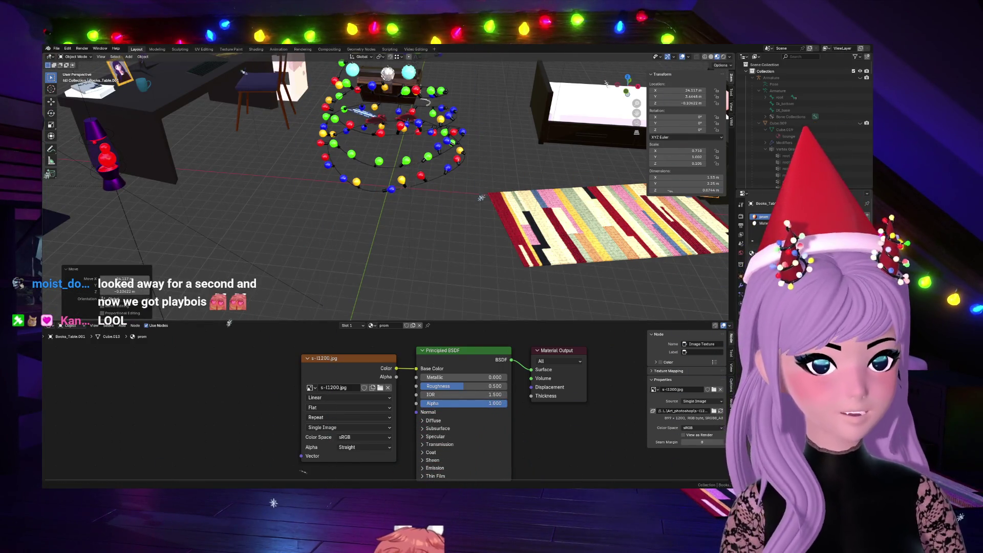
key("KP_Decimal")
scroll(248, 185, "down", 8)
mouse_move(384, 192)
middle_mouse_down()
mouse_move(583, 119)
mouse_move(486, 171)
middle_mouse_up()
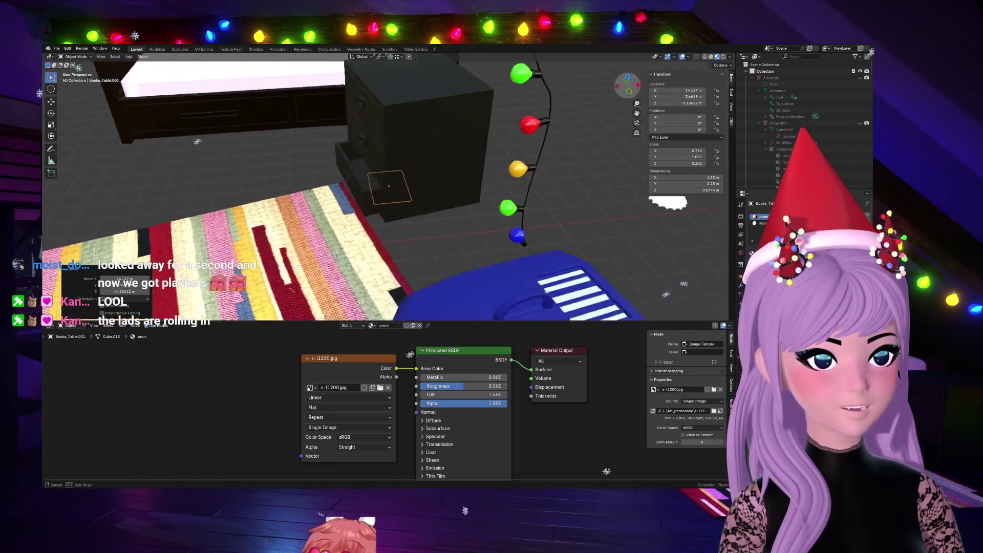
key("g")
key("z")
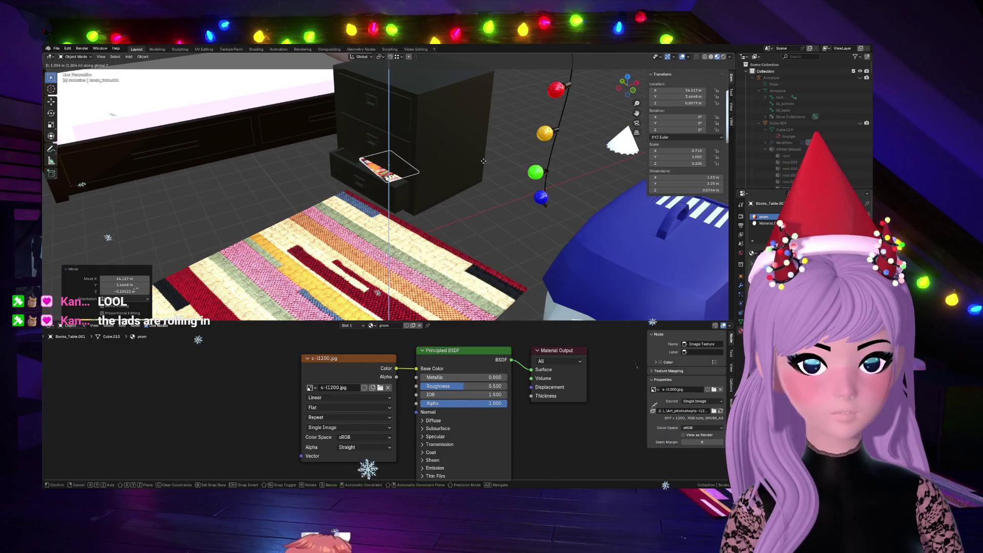
left_click(482, 164)
scroll(444, 173, "up", 3)
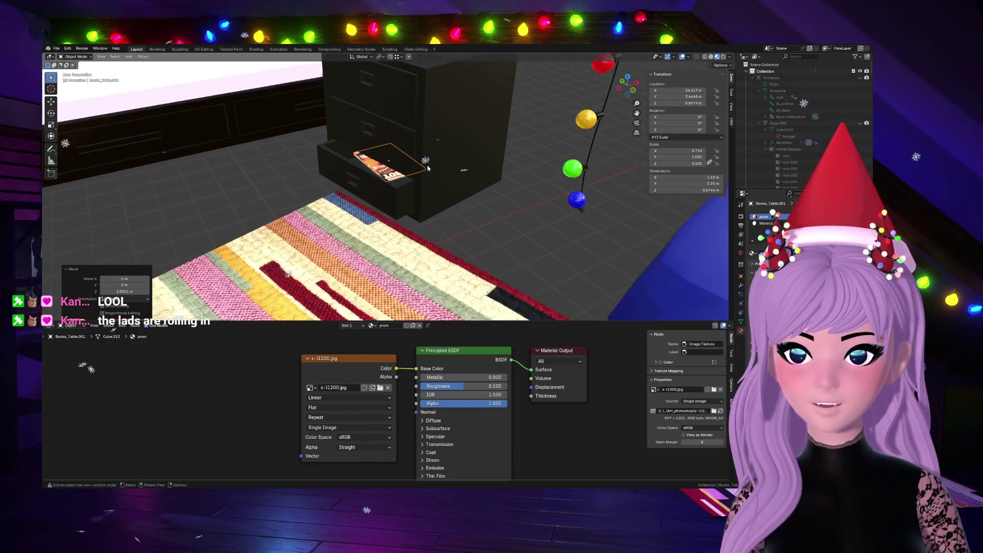
Step: Turn the book about Z to fit the drawer and adjust its height again
middle_click_drag(444, 174, 419, 159)
key("r")
key("z")
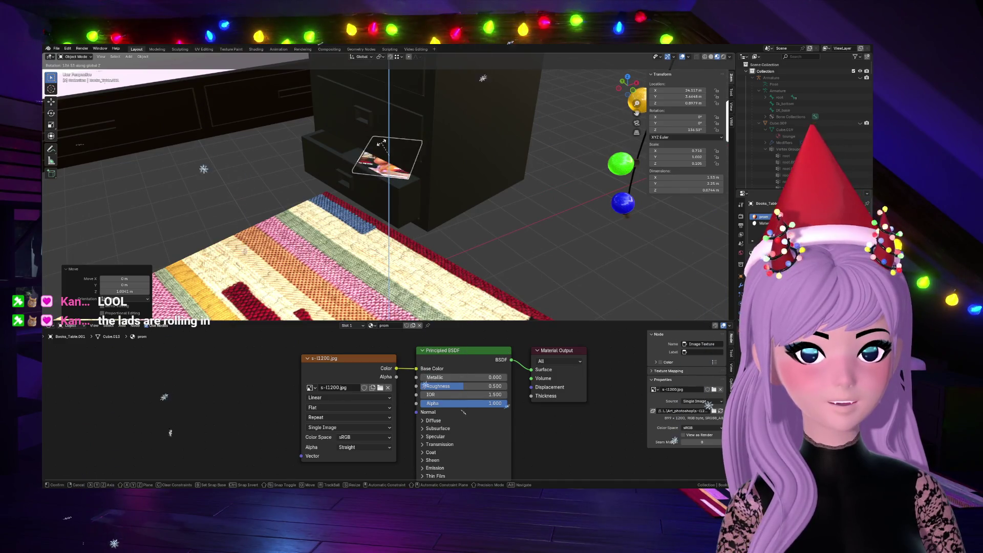
left_click(427, 125)
key("g")
key("z")
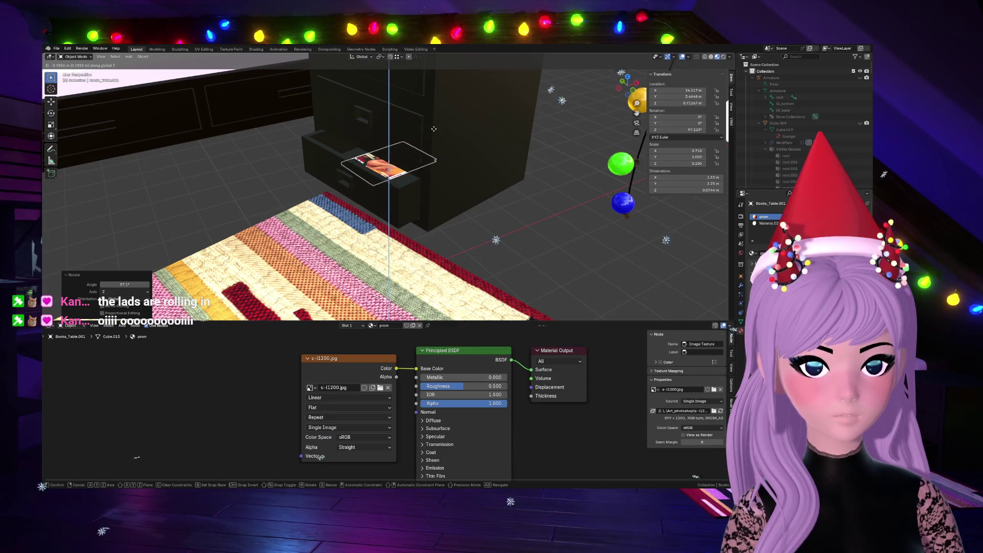
left_click(433, 128)
Step: Check the book from across the bedroom and give it a final rotation in the drawer
middle_click_drag(433, 129, 467, 223)
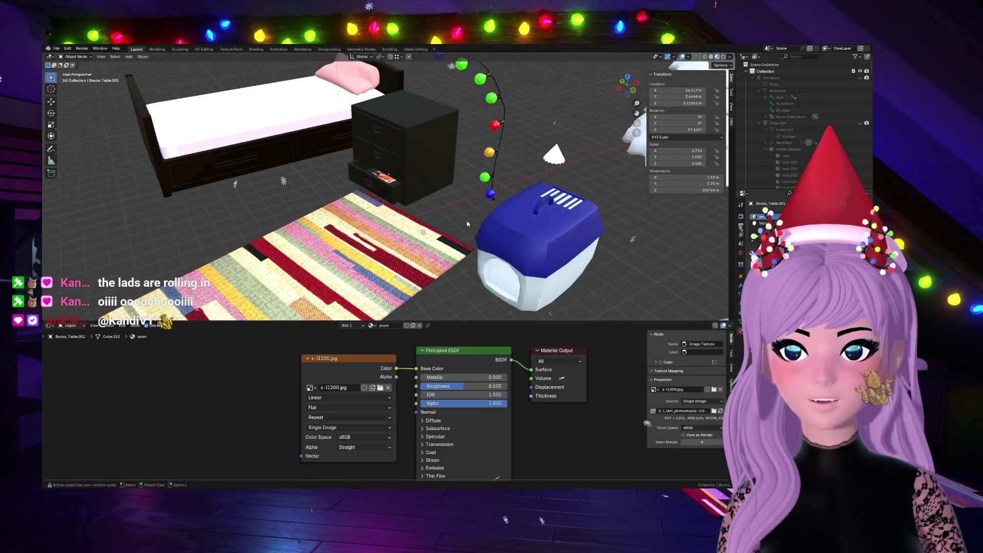
middle_click_drag(596, 91, 592, 109)
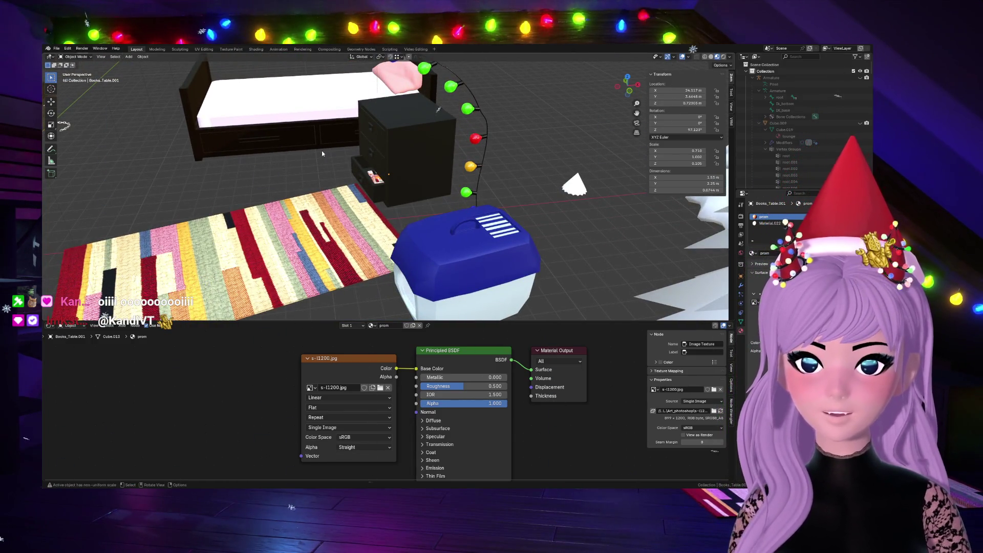
middle_click_drag(543, 78, 559, 146)
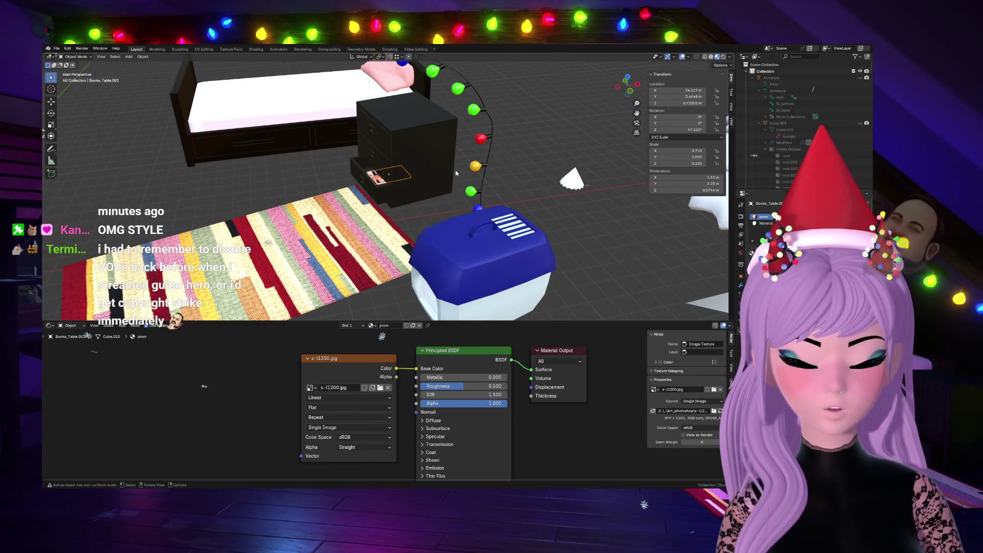
key("r")
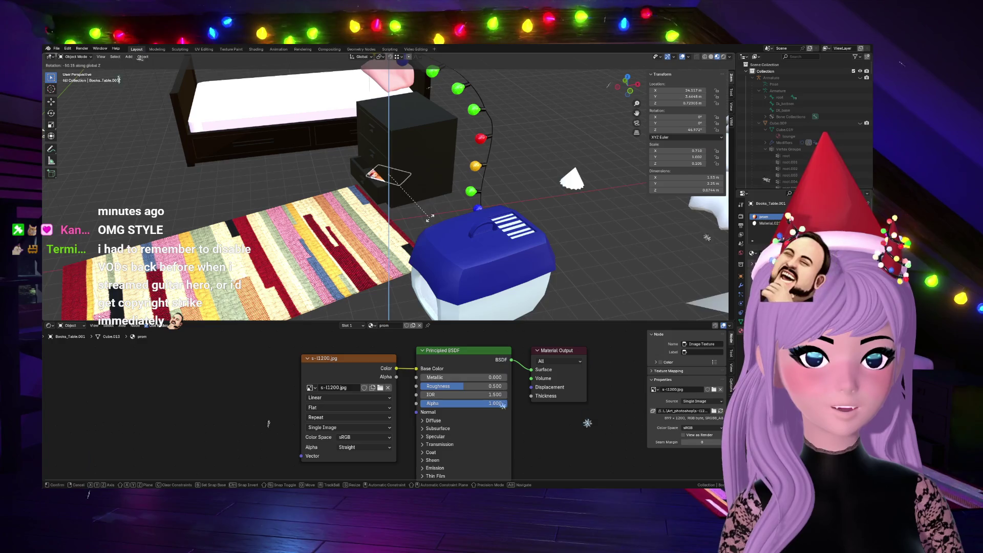
left_click(377, 159)
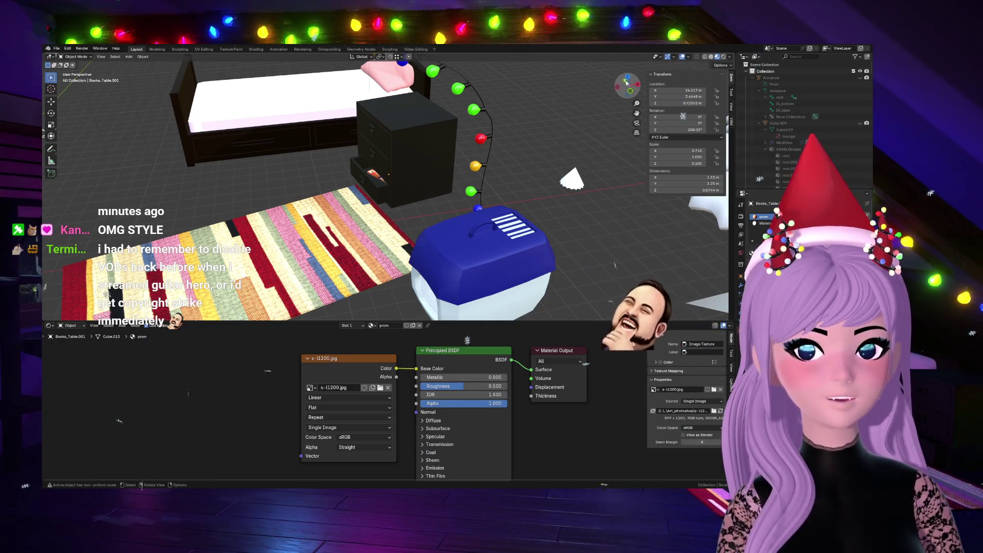
middle_click_drag(461, 254, 492, 215)
scroll(452, 213, "up", 5)
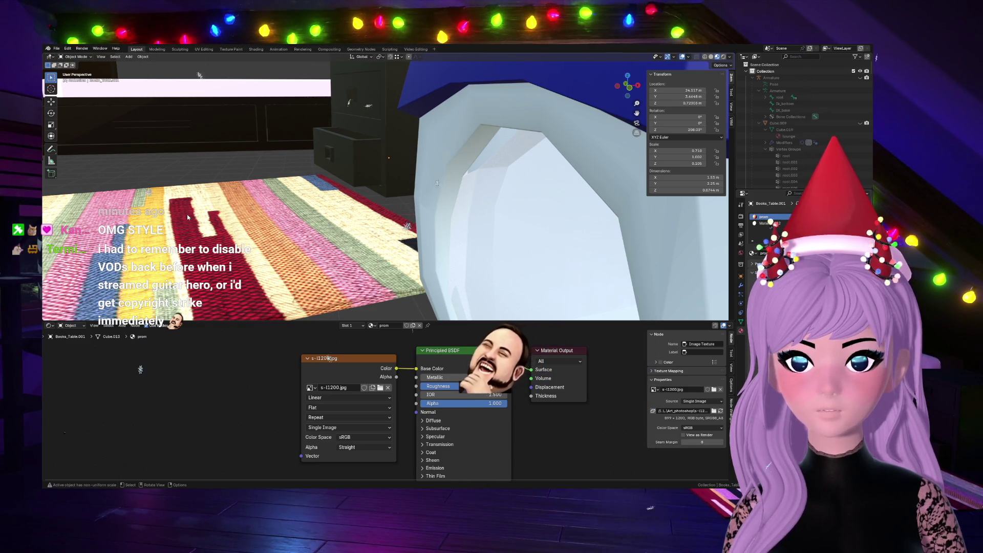
scroll(186, 215, "down", 2)
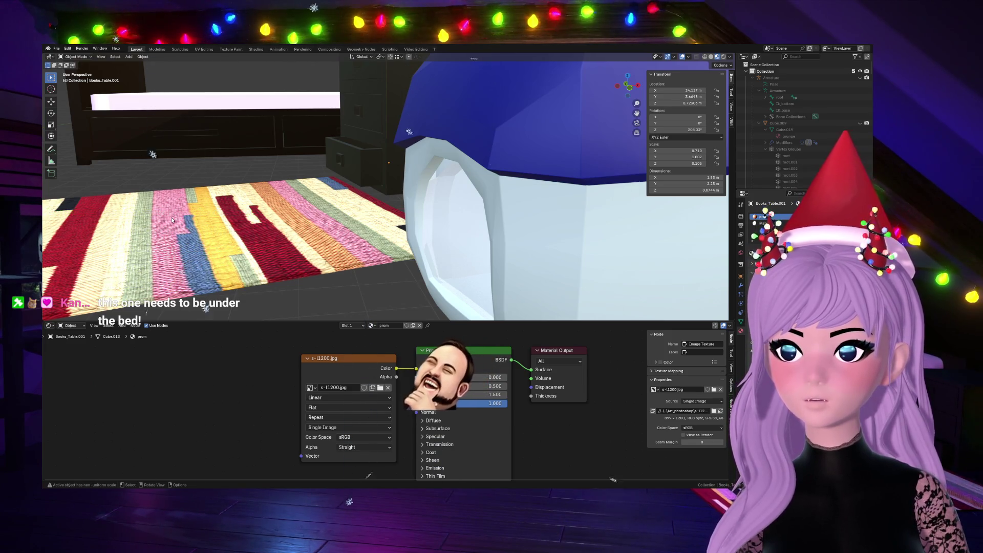
scroll(171, 218, "down", 4)
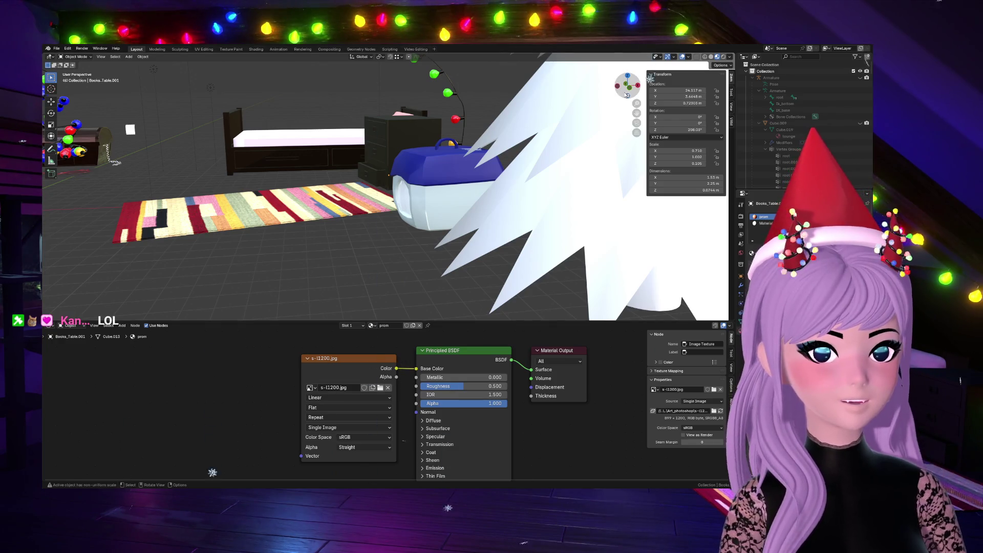
Step: Orbit around the bed, lights and white trees, then unhide the room and tree with Alt+H
middle_click_drag(627, 95, 650, 319)
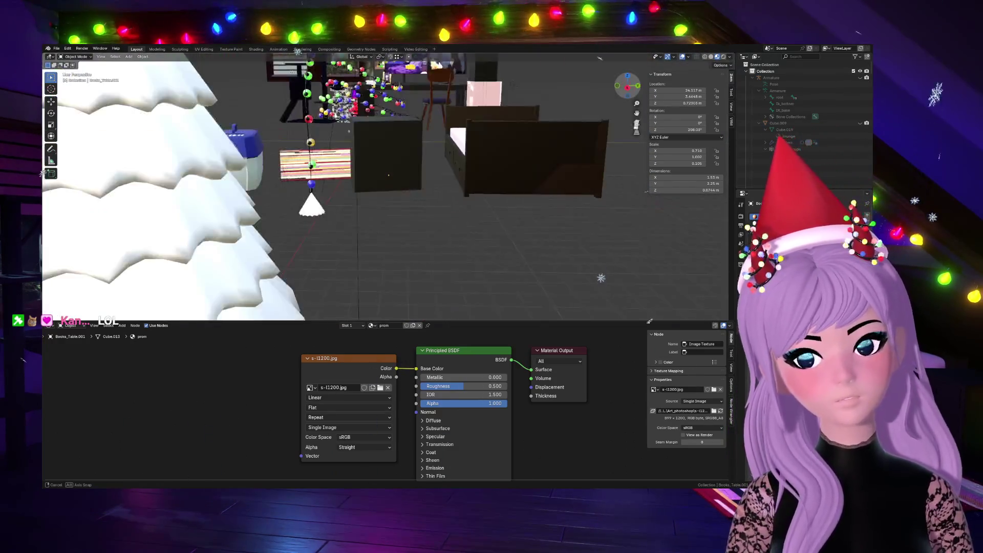
mouse_move(650, 318)
middle_mouse_down()
mouse_move(591, 93)
mouse_move(277, 156)
middle_mouse_up()
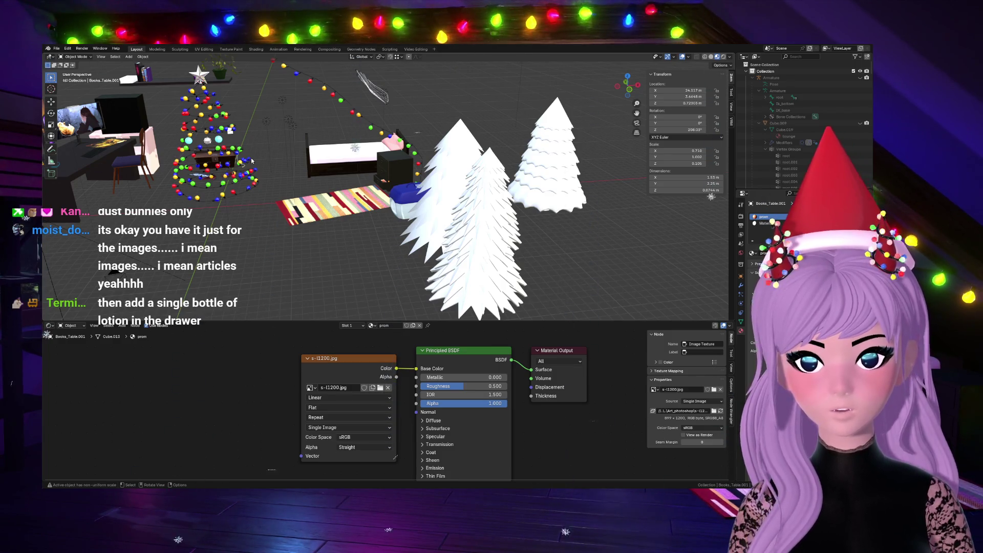
scroll(251, 157, "up", 3)
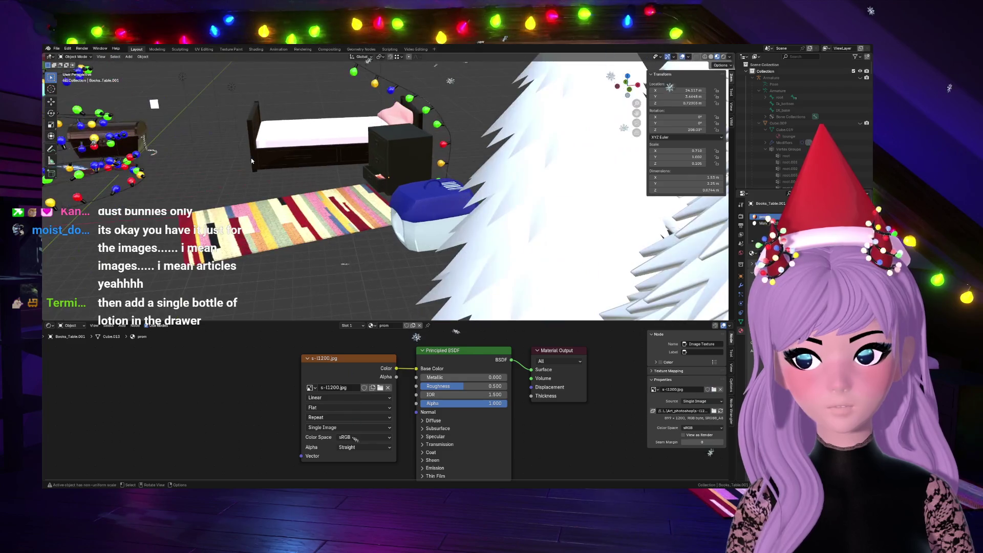
scroll(252, 158, "up", 3)
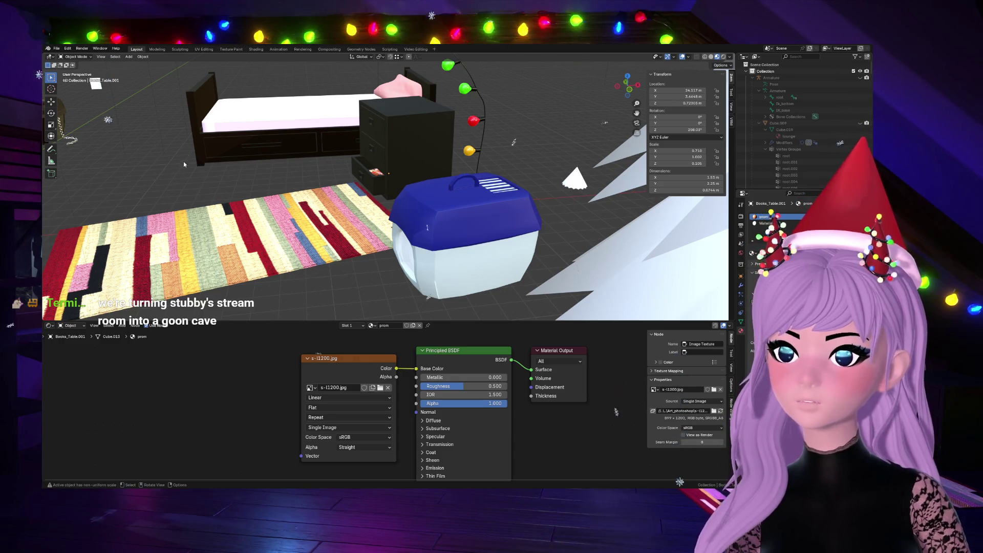
left_click_drag(634, 90, 636, 131)
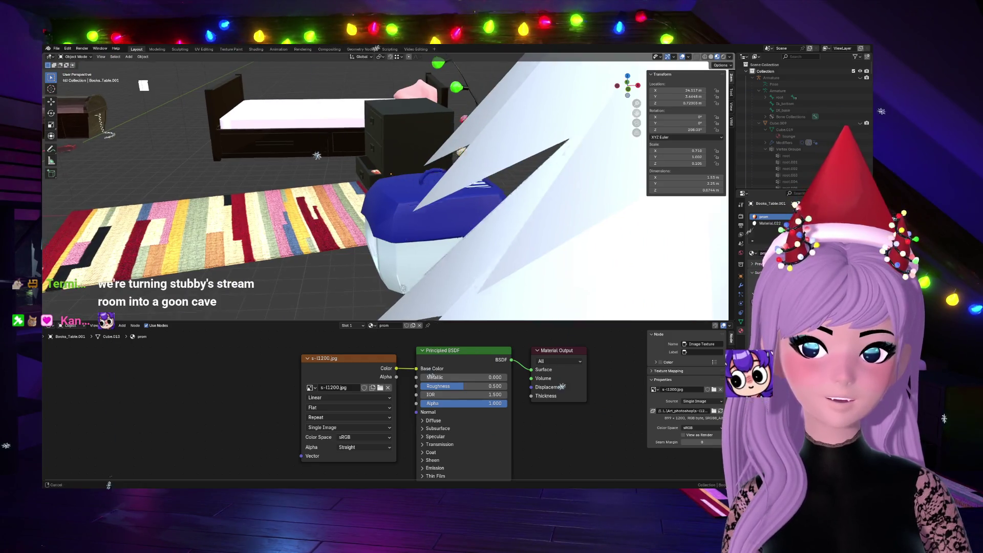
middle_click_drag(421, 158, 498, 229)
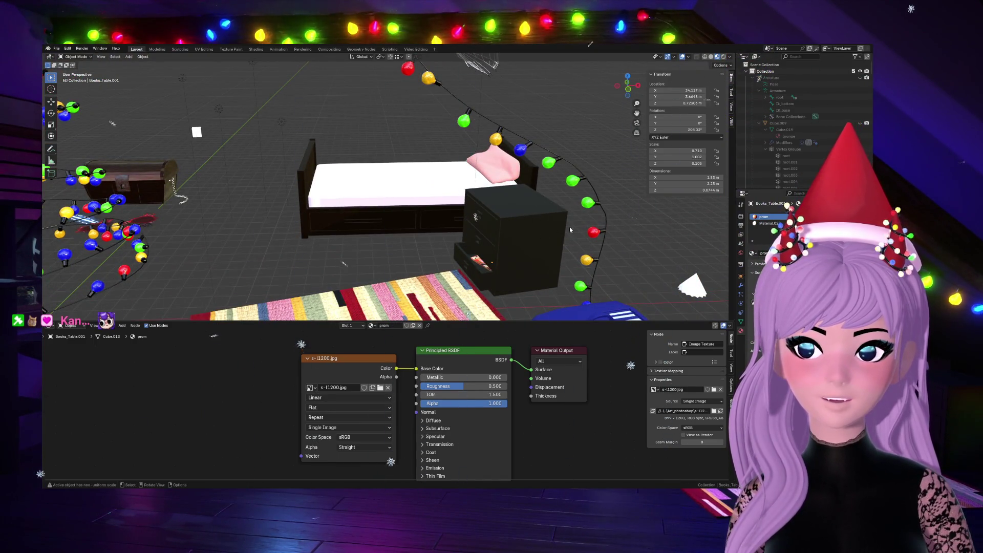
middle_click_drag(590, 248, 637, 90)
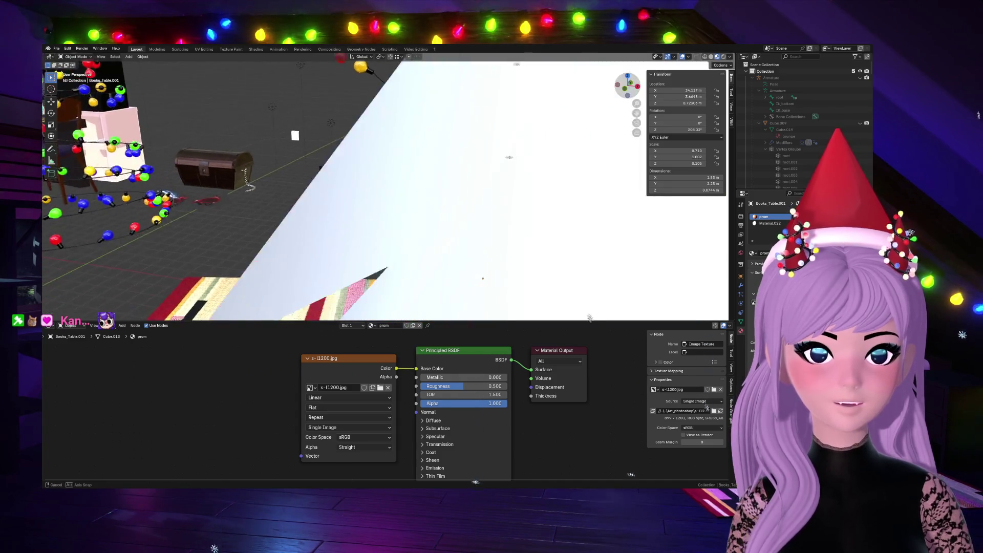
middle_click_drag(515, 256, 426, 162)
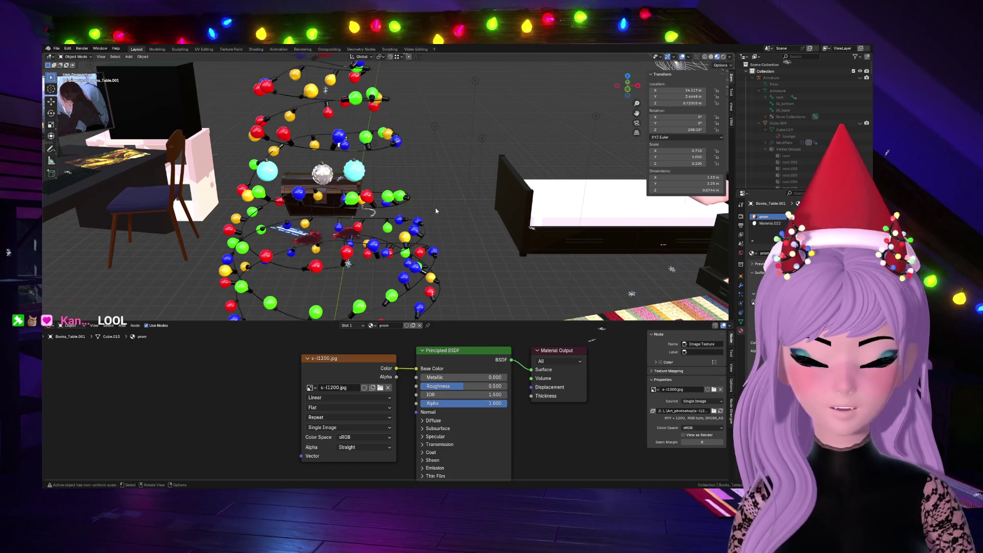
key("alt+h")
Step: Orbit the whole attic from the desk wall back to the bed, then select the Christmas tree
middle_click_drag(436, 207, 510, 178)
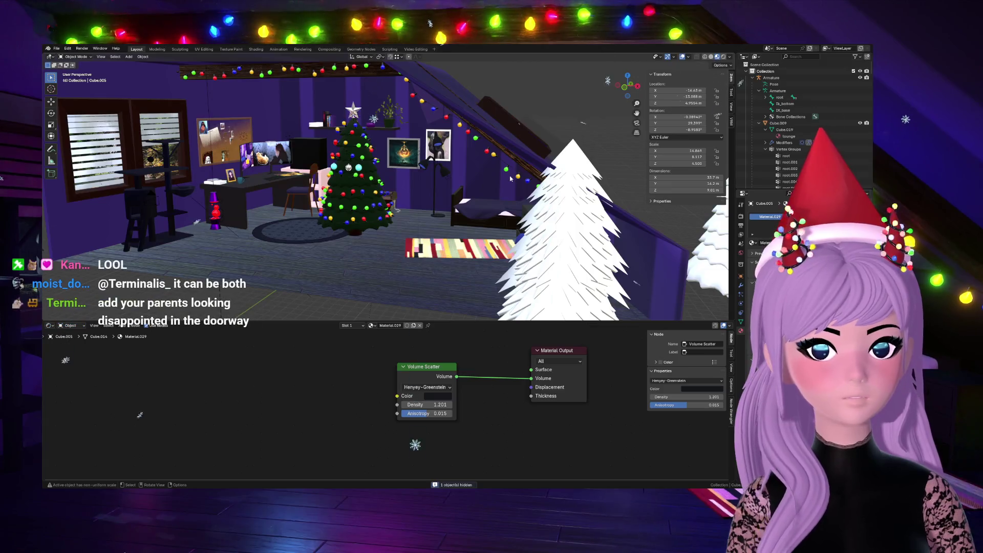
scroll(340, 180, "up", 5)
scroll(338, 177, "up", 3)
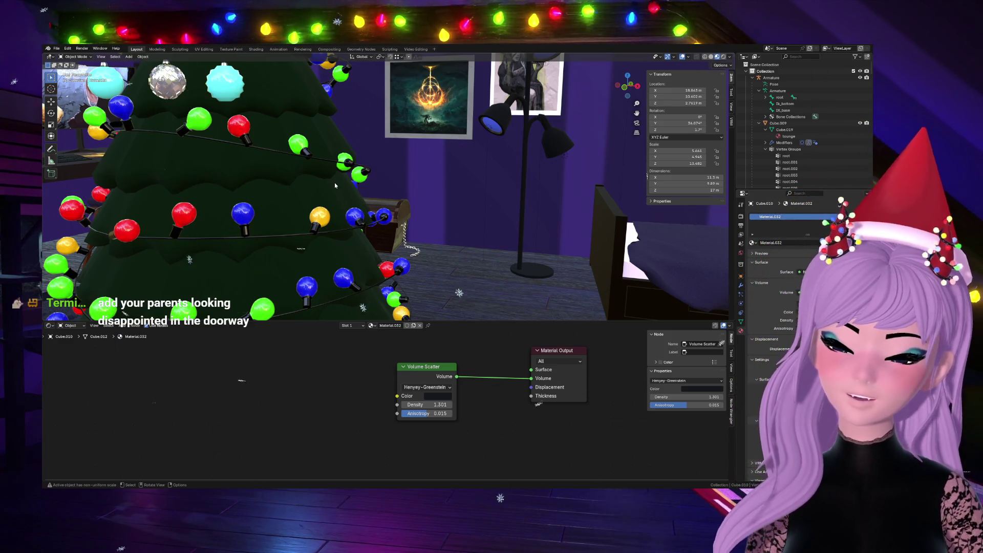
mouse_move(627, 86)
left_mouse_down()
mouse_move(638, 86)
mouse_move(619, 83)
left_mouse_up()
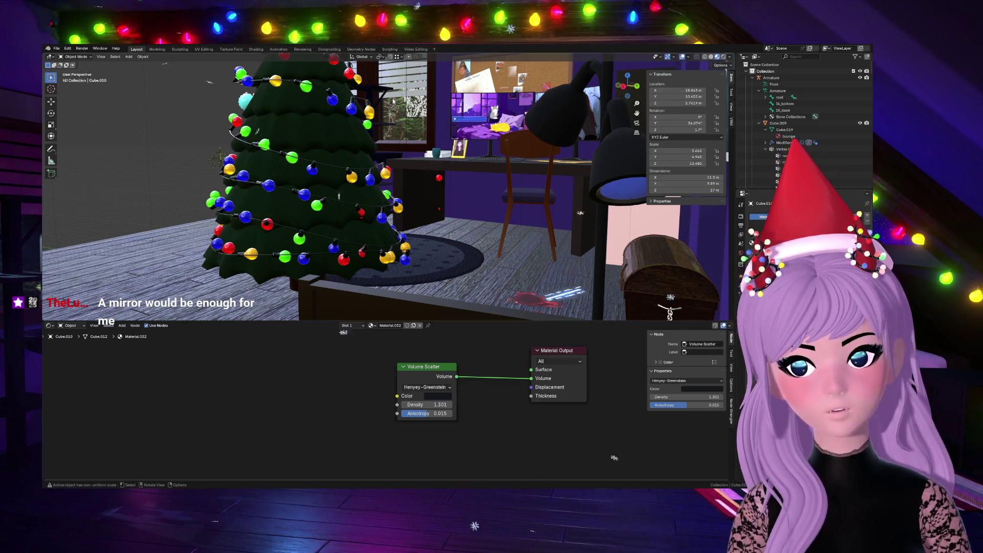
middle_click_drag(606, 87, 87, 123)
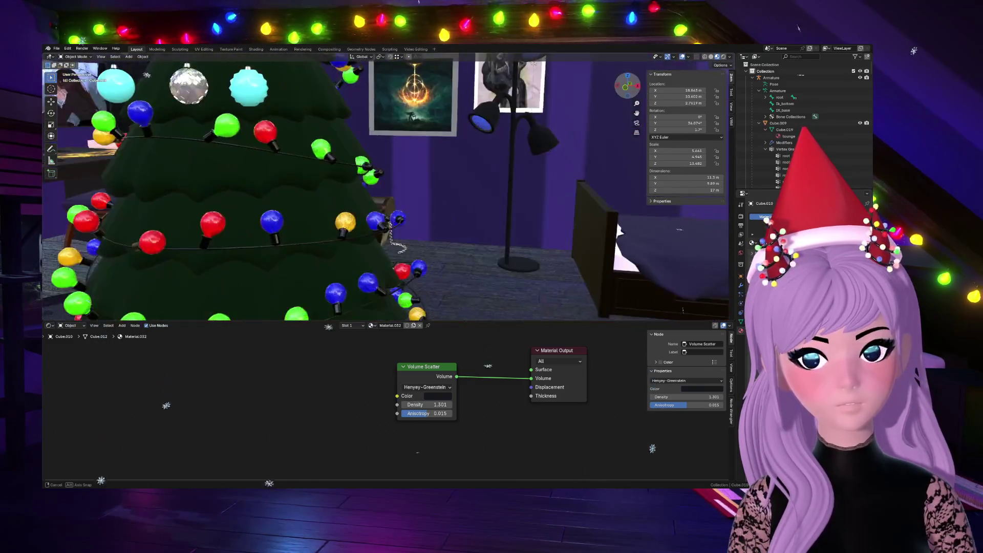
middle_click_drag(87, 123, 623, 98)
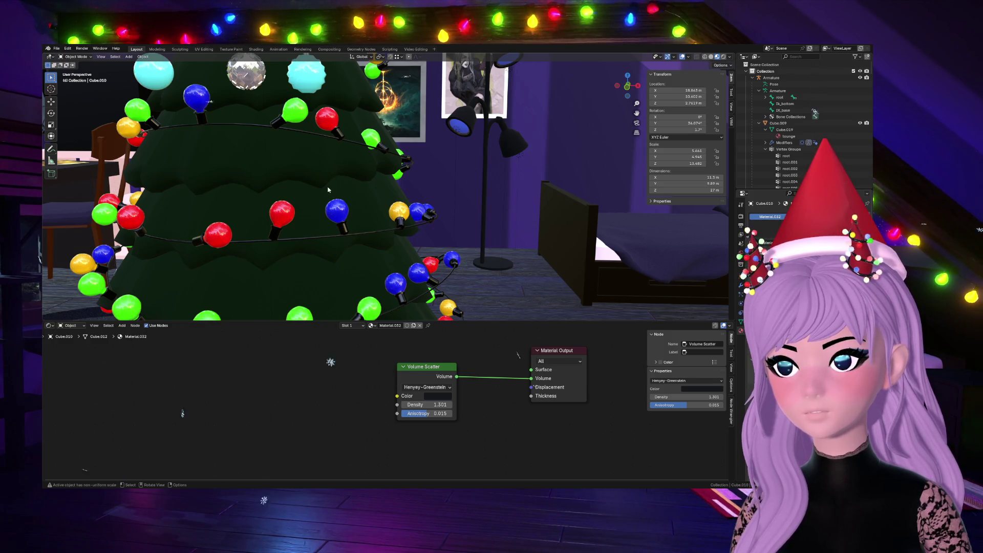
scroll(328, 189, "down", 5)
scroll(303, 182, "down", 4)
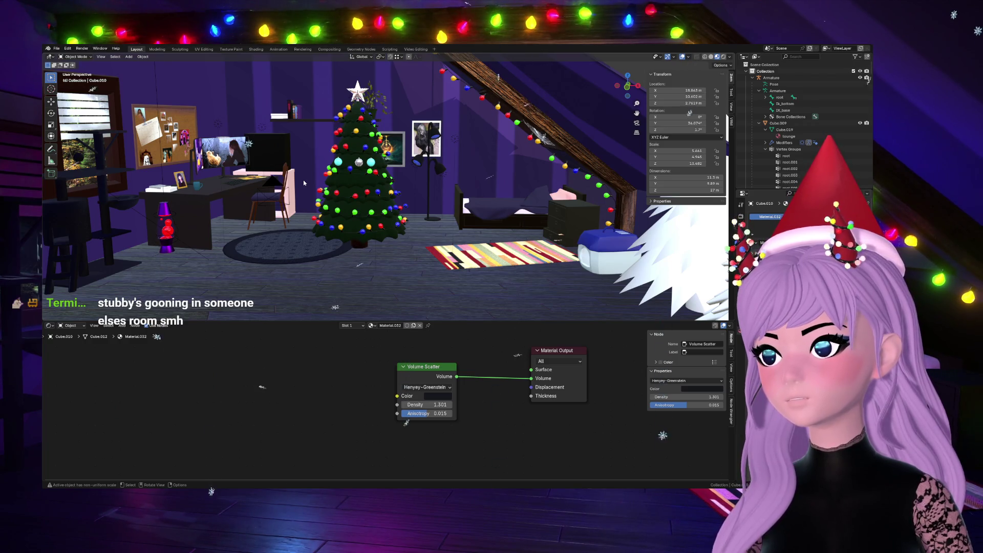
scroll(304, 180, "up", 4)
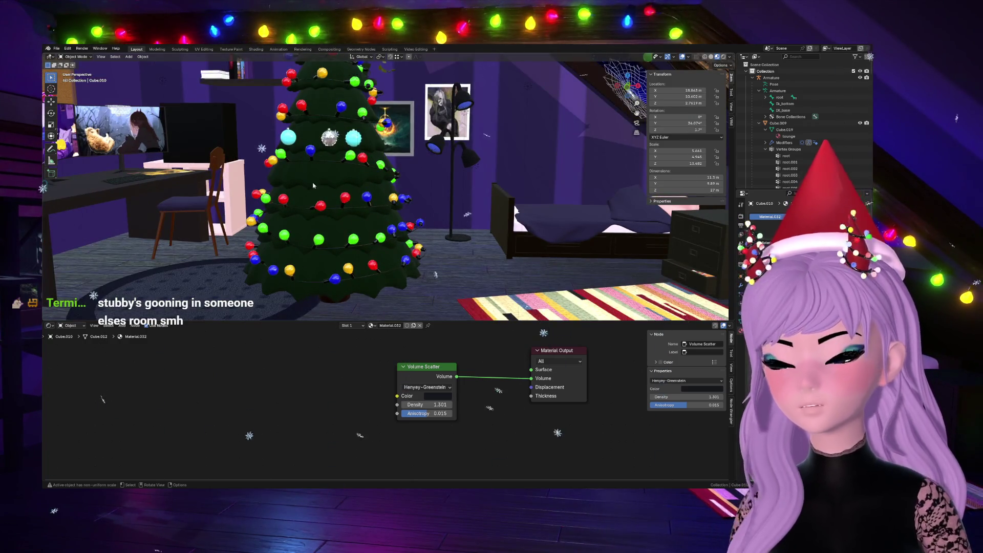
scroll(315, 193, "down", 3)
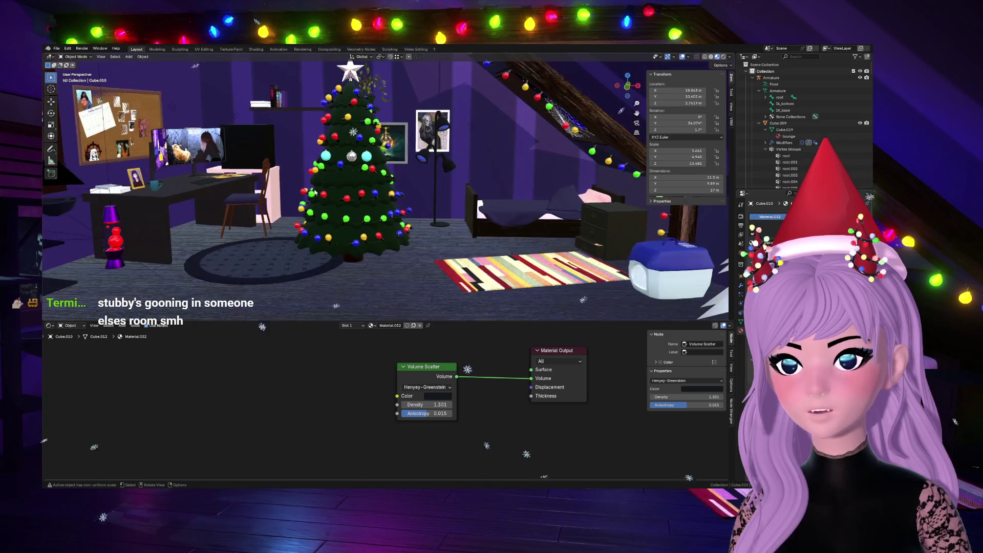
left_click(348, 143)
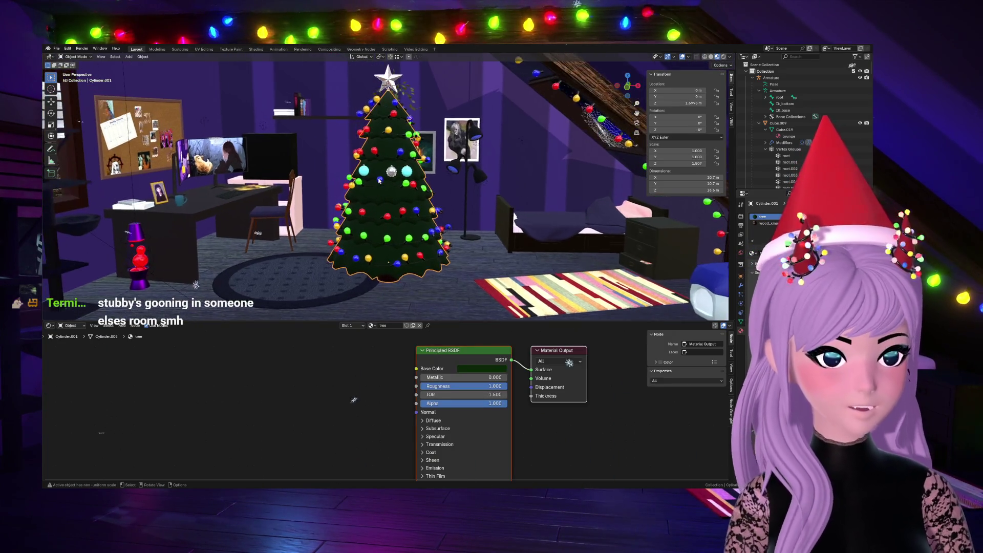
scroll(379, 181, "up", 3)
Step: Shrink the silver ornament on the tree and select a cyan ornament
left_click(406, 155)
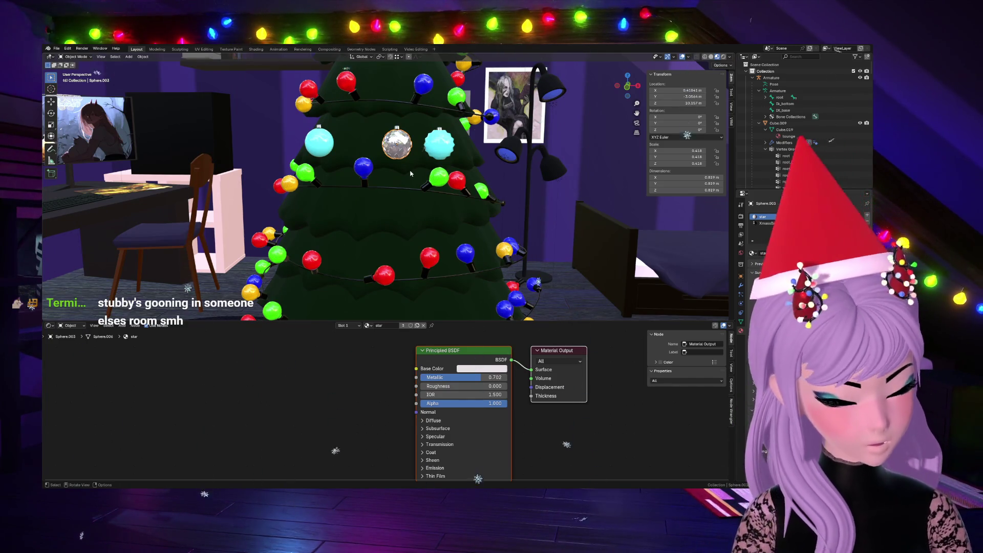
key("KP_Decimal")
scroll(396, 145, "down", 2)
left_click(385, 139)
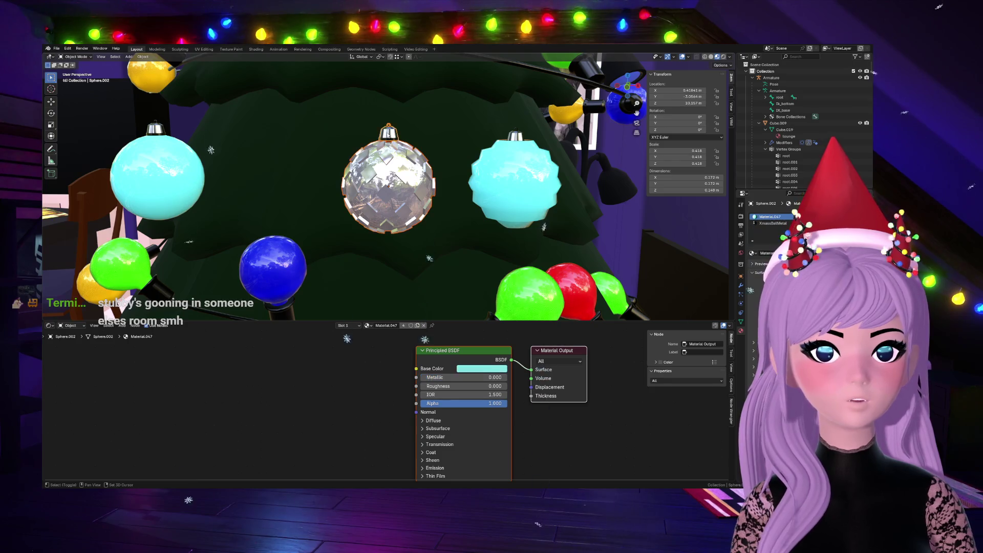
key("s")
left_click(434, 155)
scroll(379, 243, "down", 5)
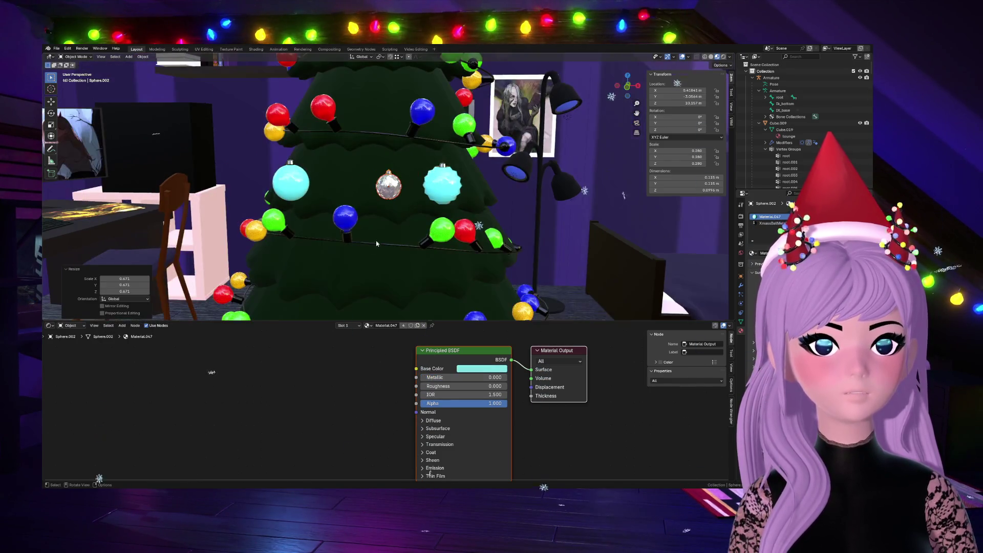
left_click(388, 184)
scroll(355, 190, "down", 4)
scroll(355, 190, "up", 3)
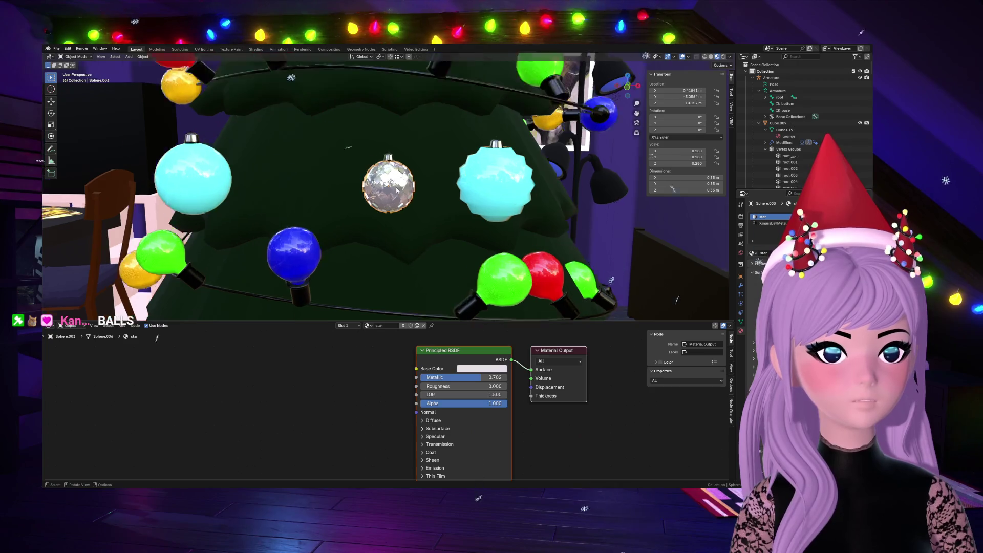
scroll(397, 191, "down", 4)
scroll(396, 191, "down", 1)
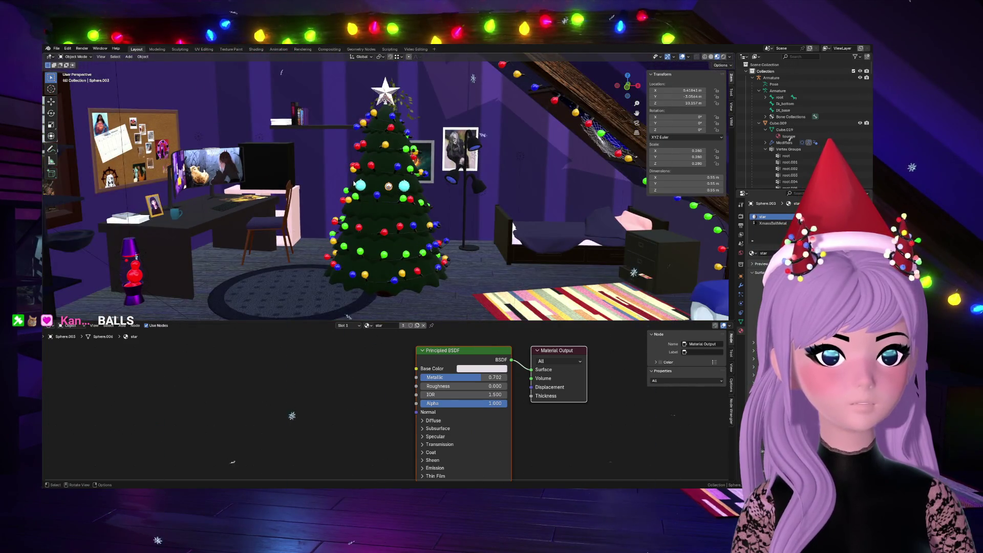
scroll(360, 193, "up", 3)
scroll(356, 193, "up", 3)
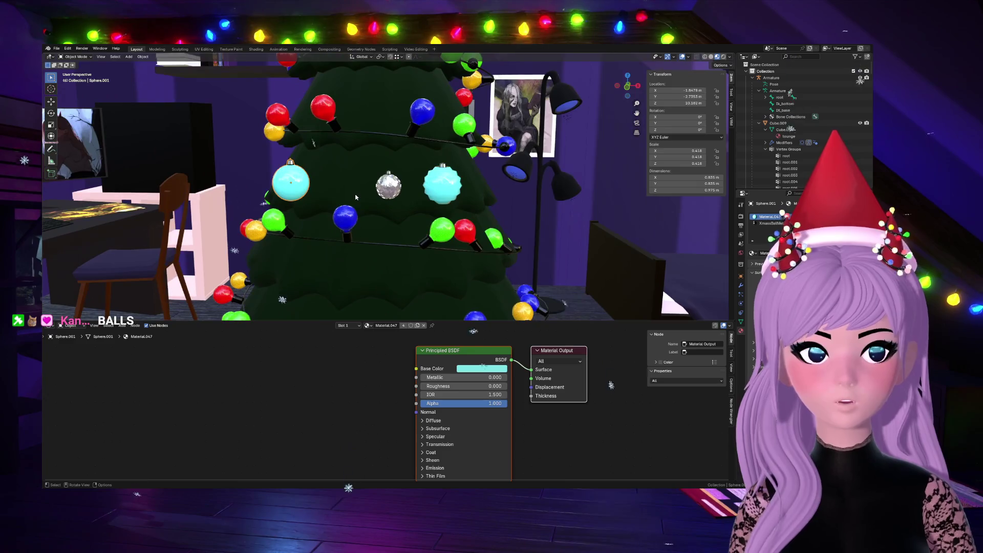
Step: Duplicate six extra cyan ornaments with Shift+D and hang them lower on the tree
key("shift+d")
scroll(462, 184, "down", 3)
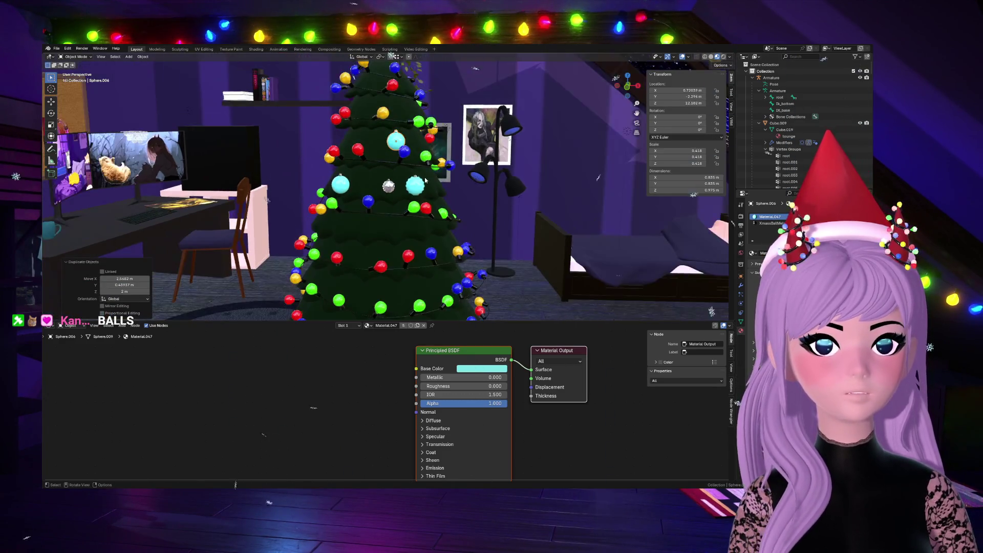
left_click(371, 130)
key("shift+d")
left_click(506, 300)
key("shift+d")
left_click(338, 288)
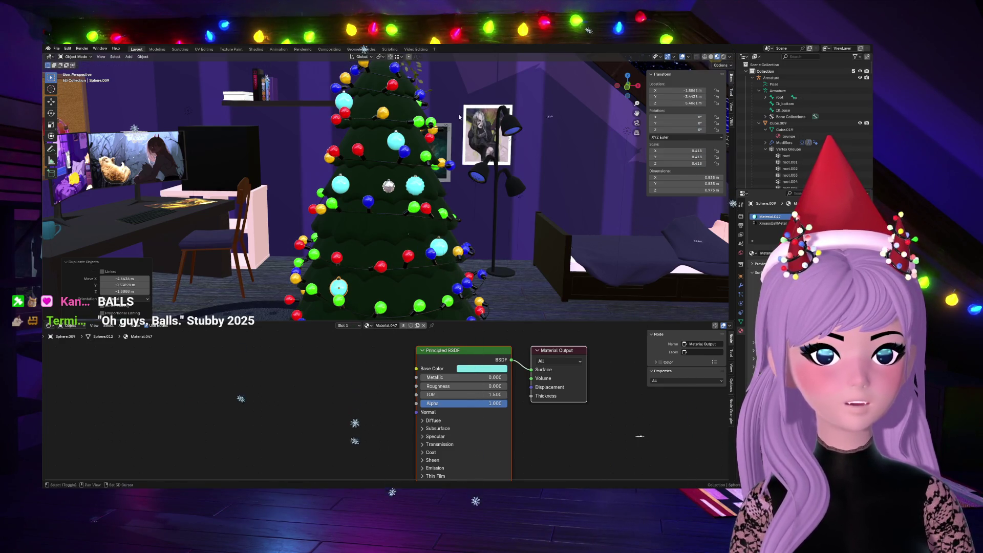
scroll(427, 222, "down", 3)
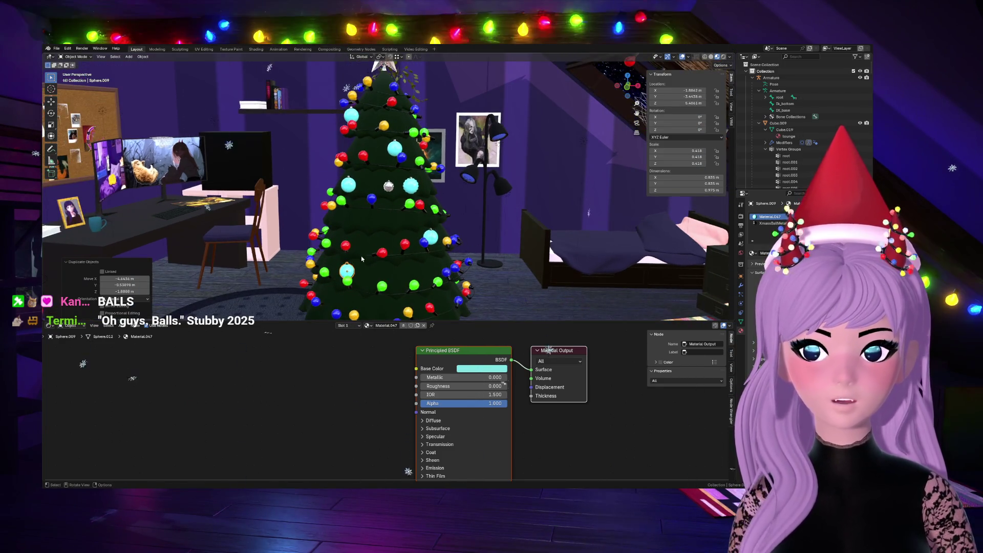
key("shift+d")
left_click(331, 269)
key("shift+d")
left_click(348, 280)
key("shift+d")
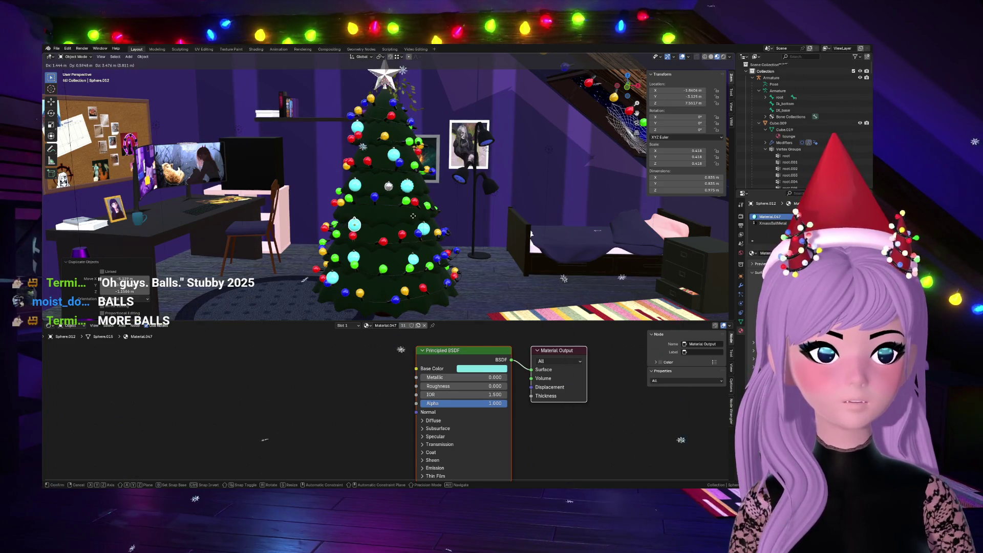
left_click(413, 216)
Step: Duplicate the smaller silver ornament so a twin hangs beside the original
left_click(389, 186)
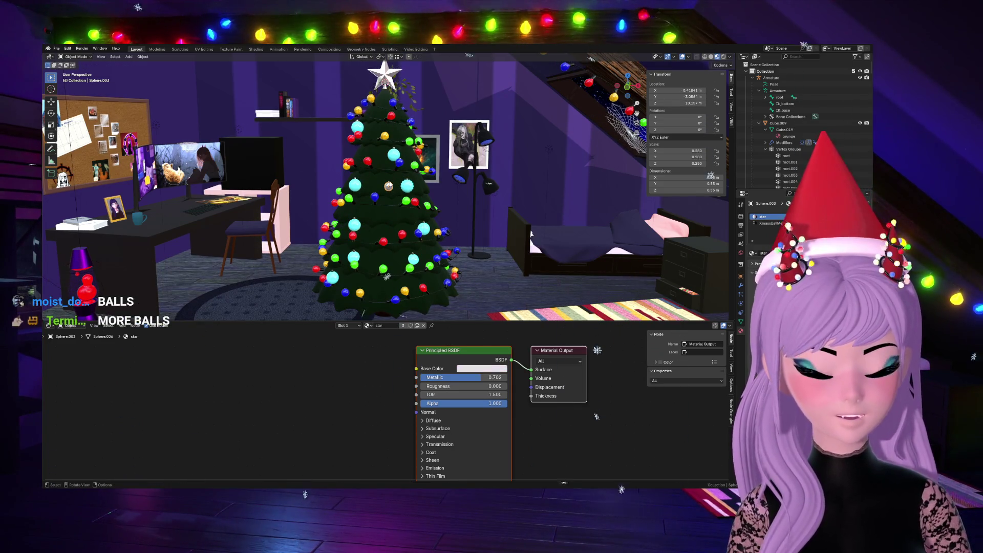
key("KP_Decimal")
left_click(676, 199)
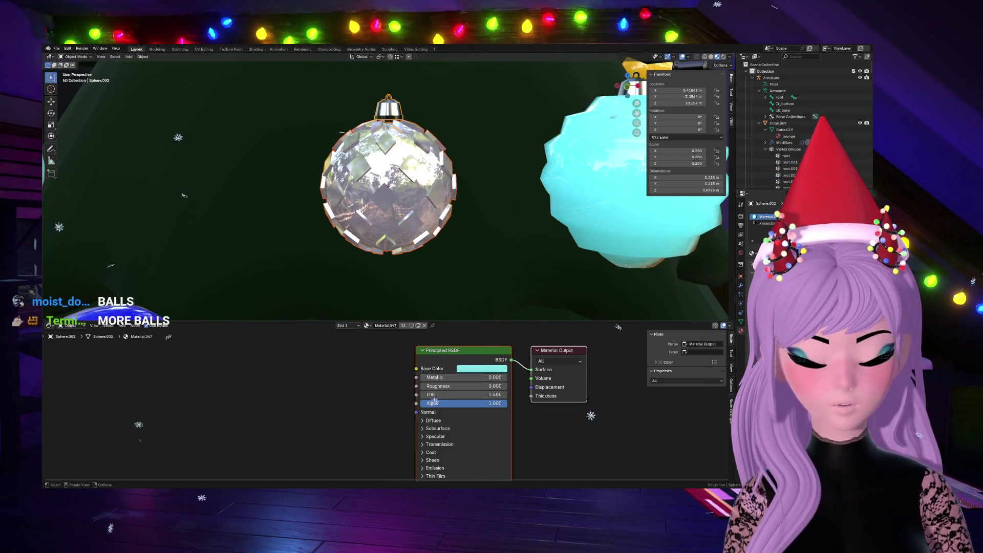
key("shift+d")
key("Return")
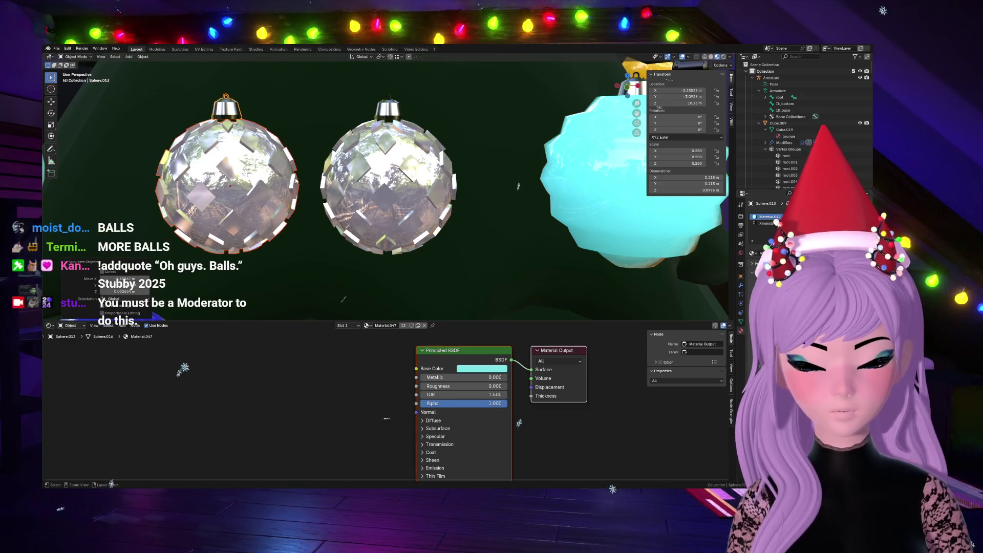
scroll(254, 169, "down", 4)
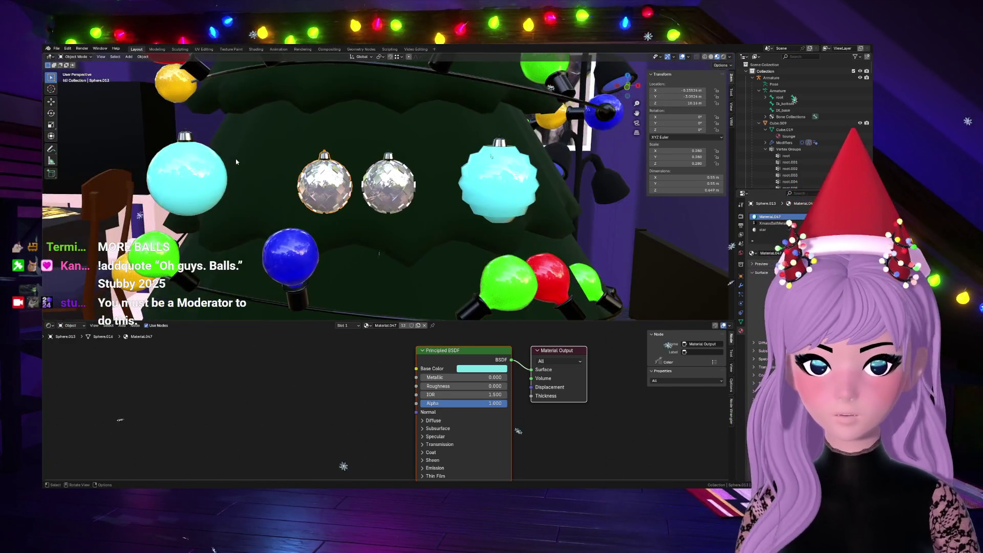
scroll(254, 169, "down", 2)
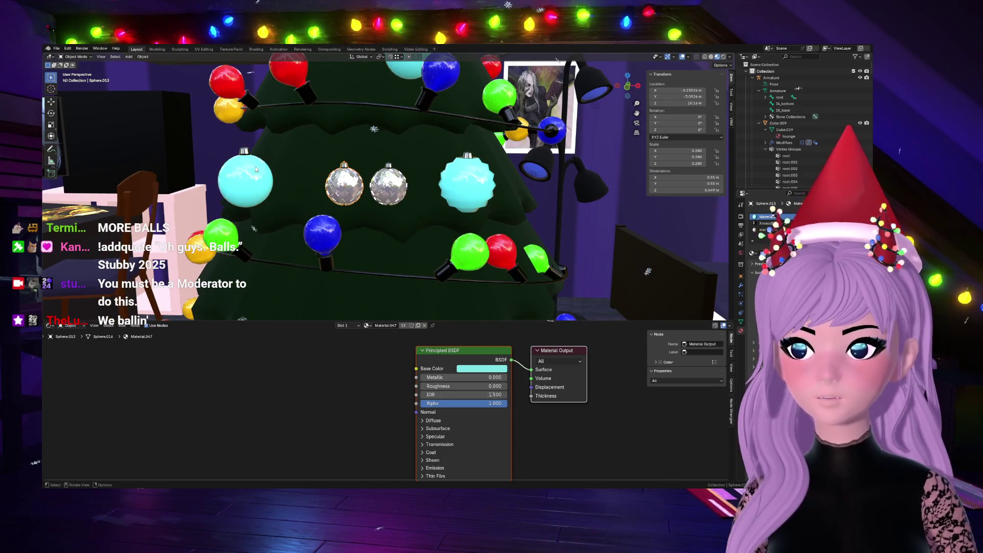
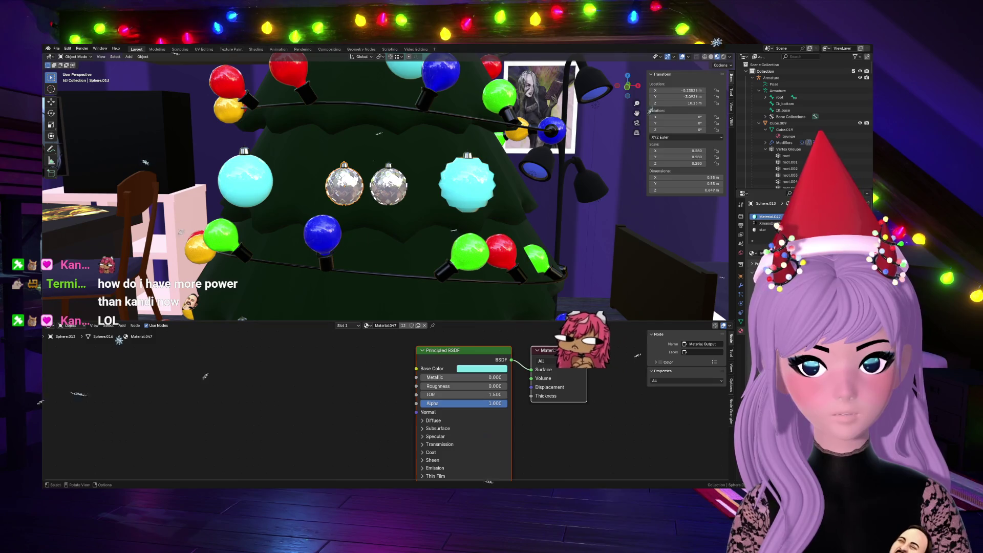
Step: Move and rotate the silver ornament into place on the tree from the front view
key("g")
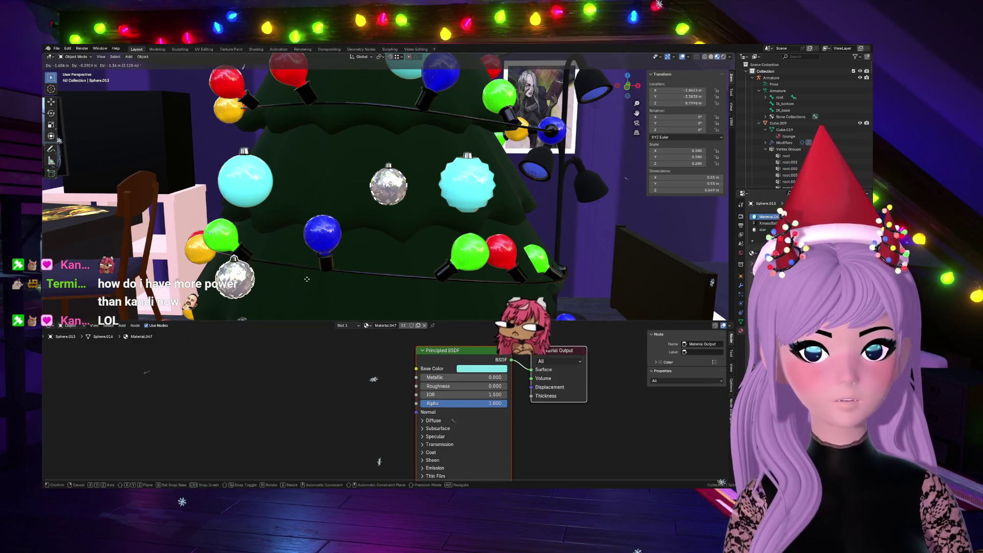
left_click(306, 285)
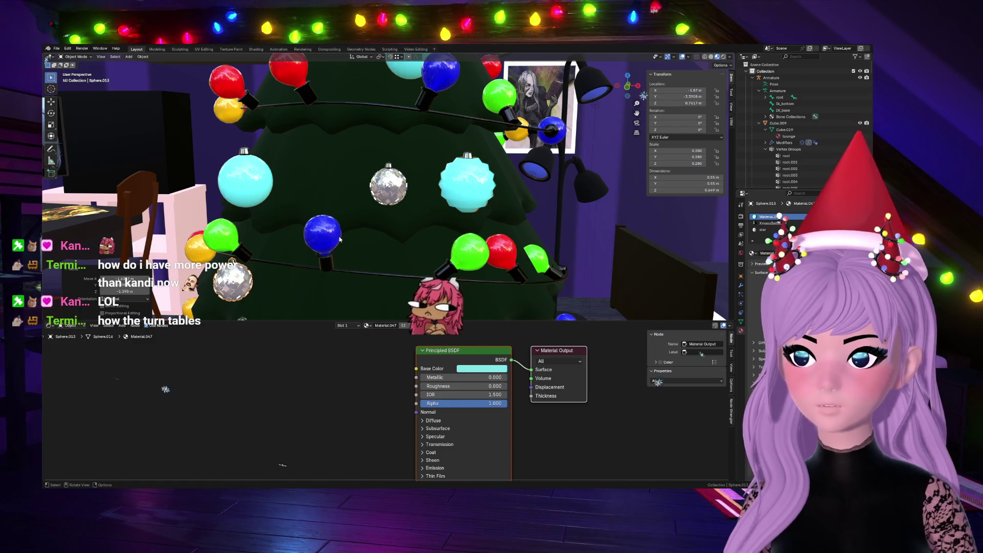
scroll(339, 237, "down", 3)
scroll(339, 238, "down", 2)
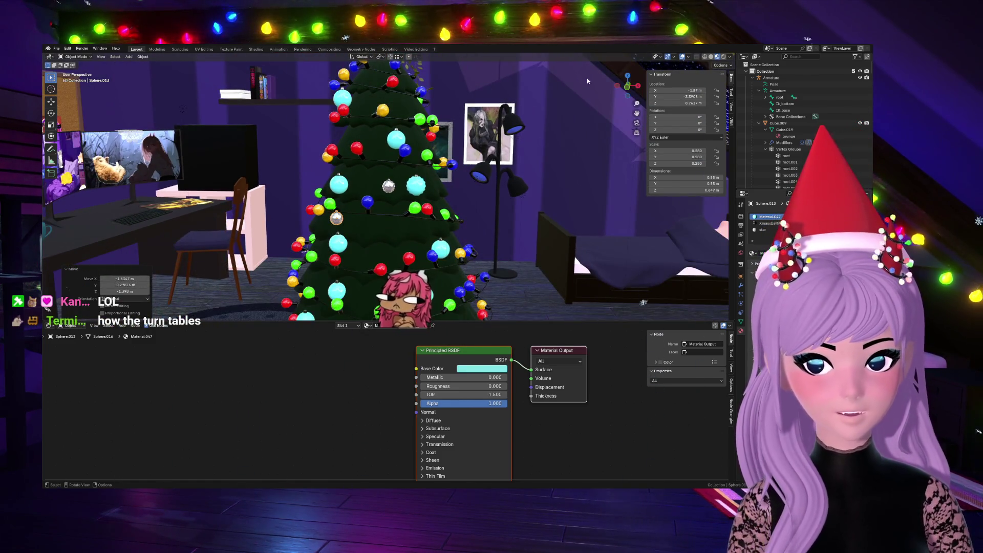
left_click(623, 89)
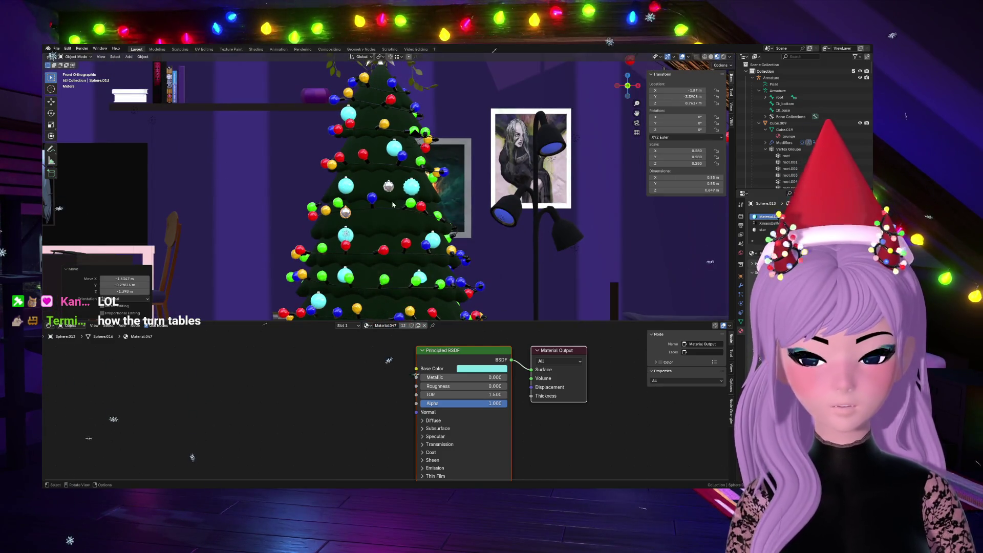
key("r")
left_click(396, 182)
key("g")
left_click(408, 173)
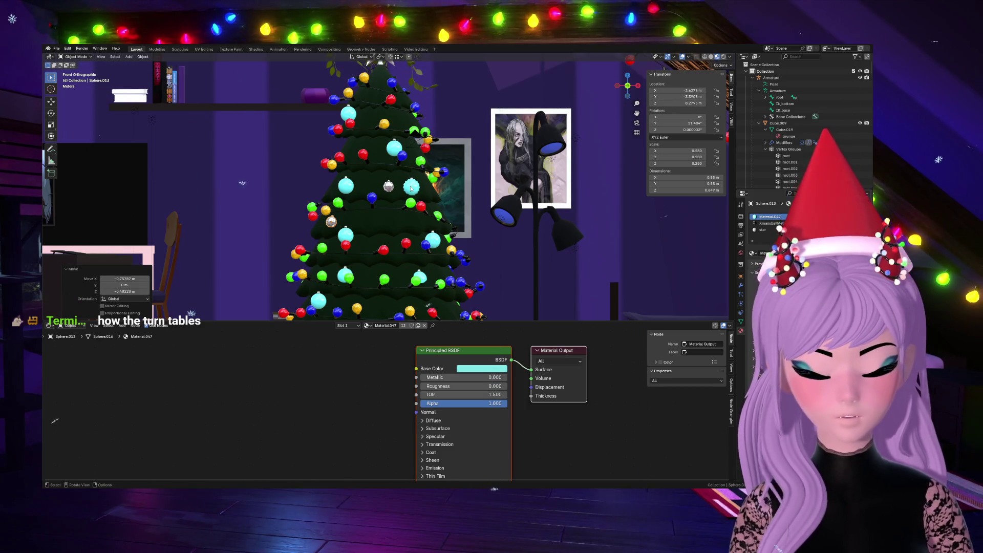
Step: Duplicate two more silver ornaments onto the tree, rotating the first copy to a new angle
key("shift+d")
left_click(482, 187)
key("r")
left_click(454, 147)
right_click(450, 192)
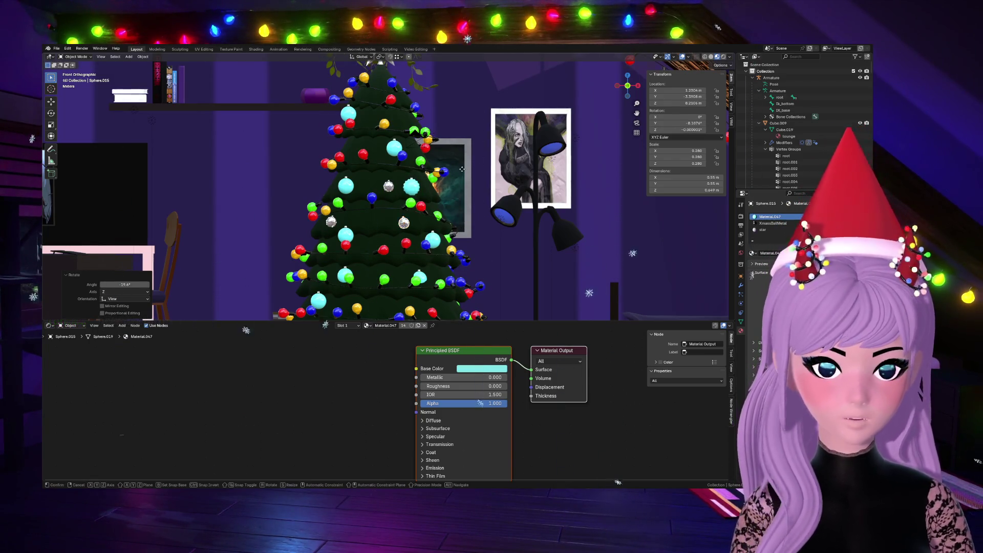
key("shift+d")
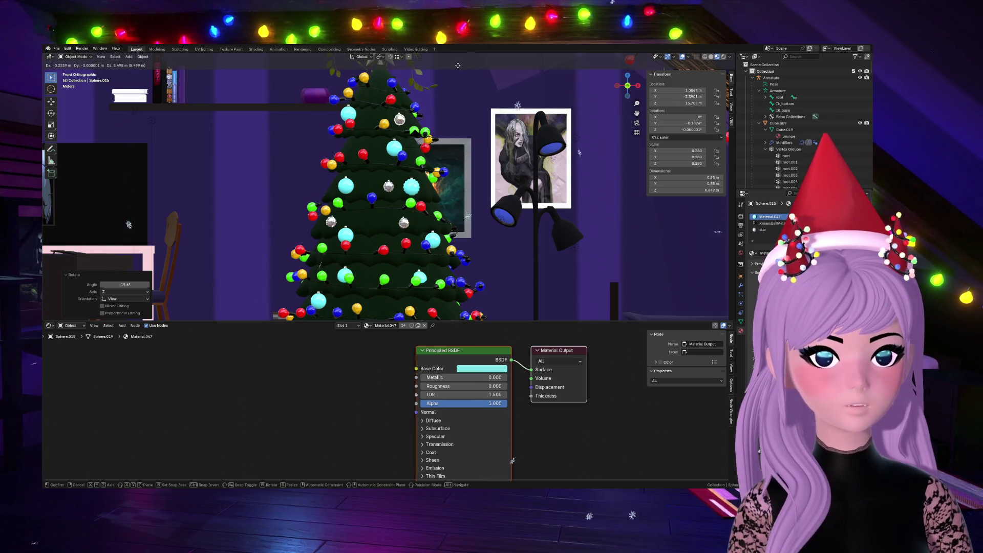
left_click(458, 65)
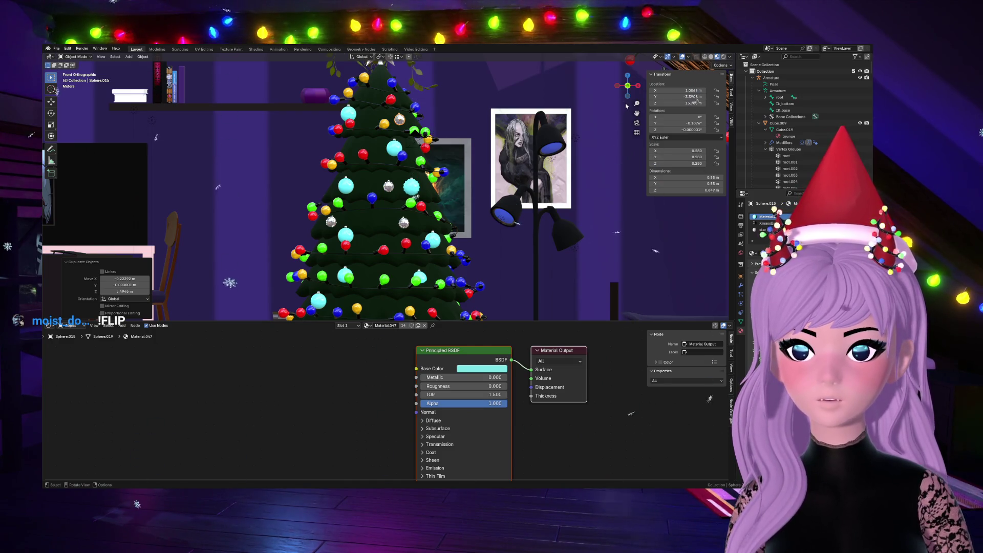
left_click_drag(626, 86, 529, 159)
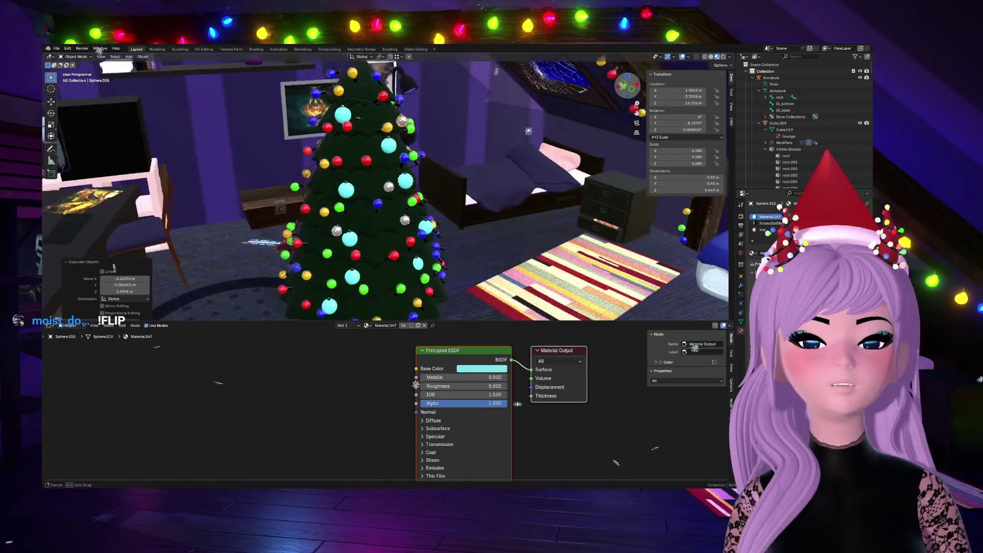
Step: Add two further ornament copies and position and rotate the last one from the front view
key("shift+d")
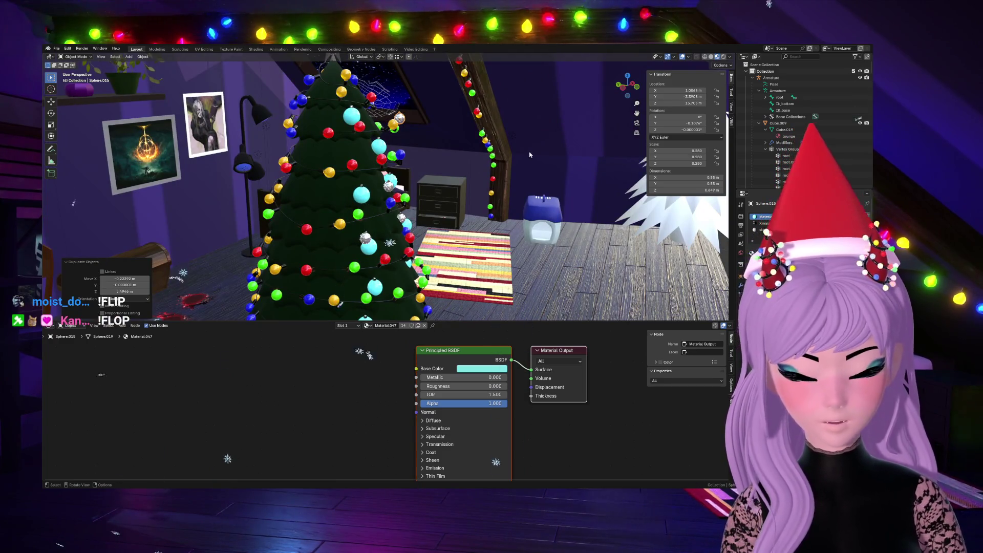
left_click(501, 151)
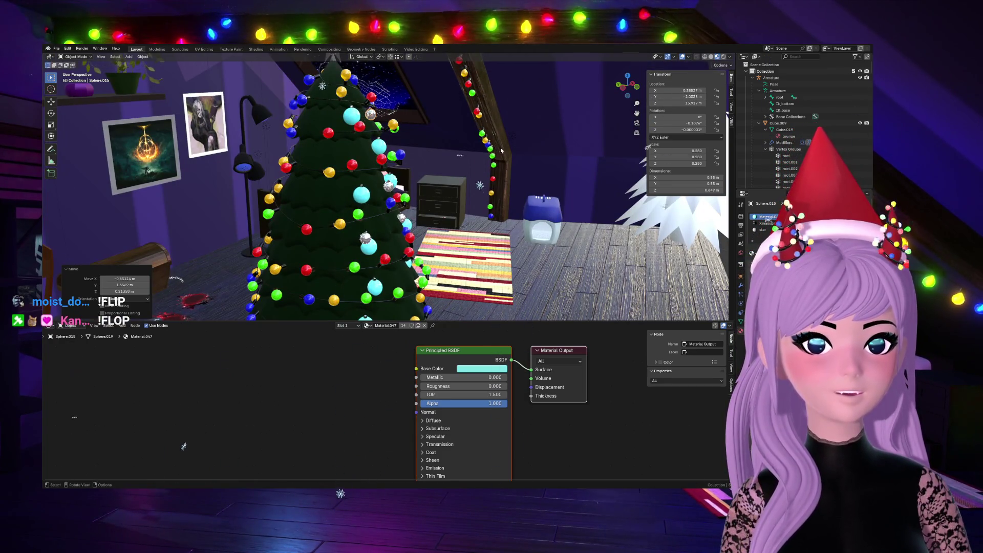
key("shift+d")
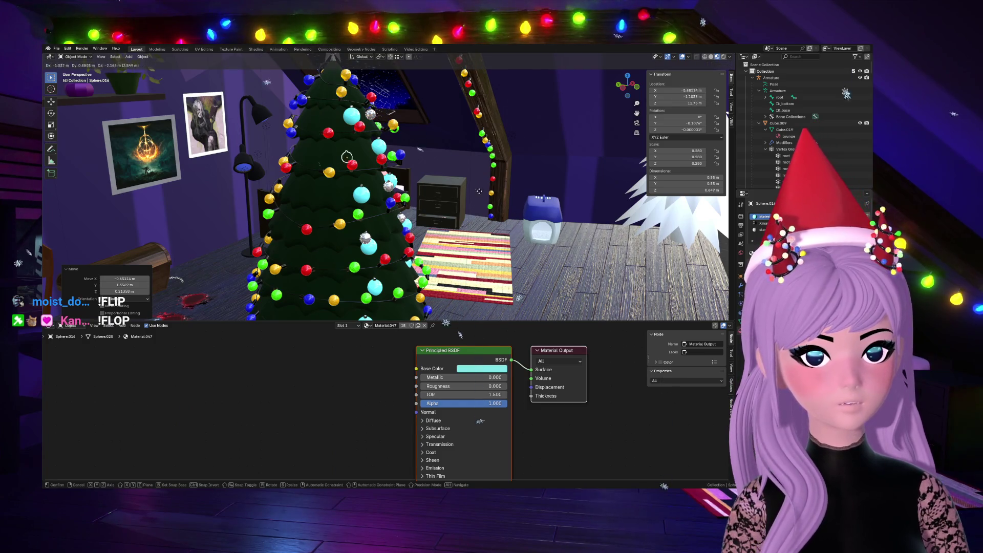
left_click(499, 185)
key("KP_1")
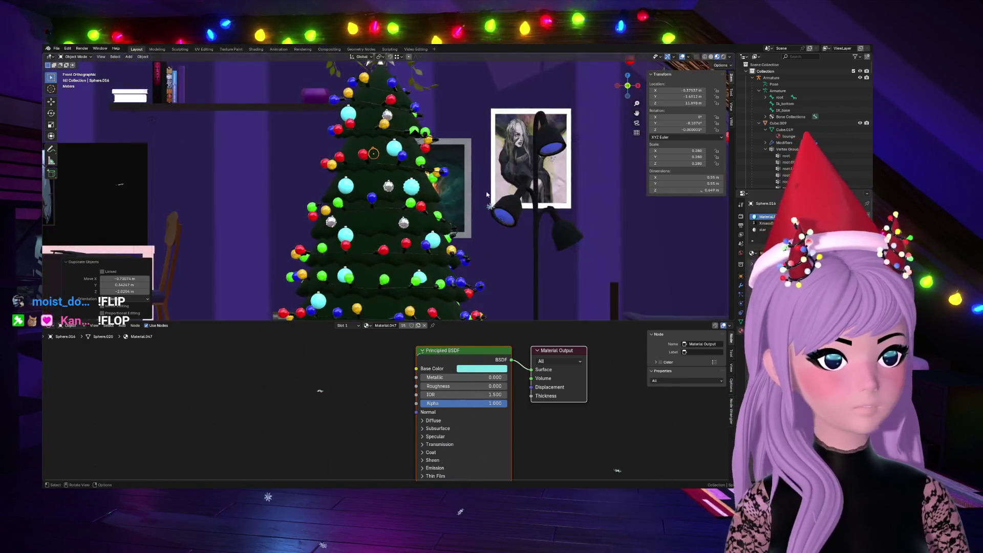
key("g")
left_click(474, 143)
key("r")
left_click(480, 145)
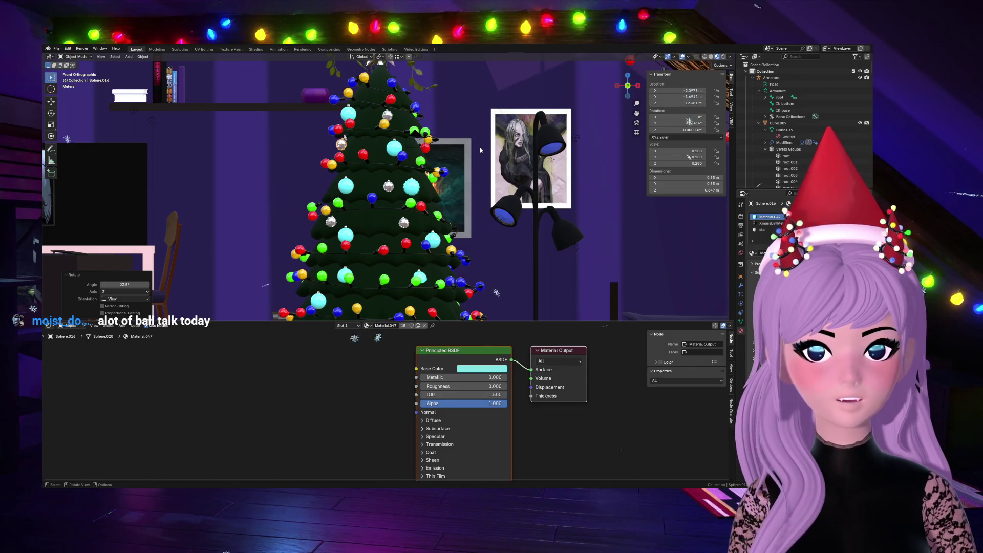
key("shift+d")
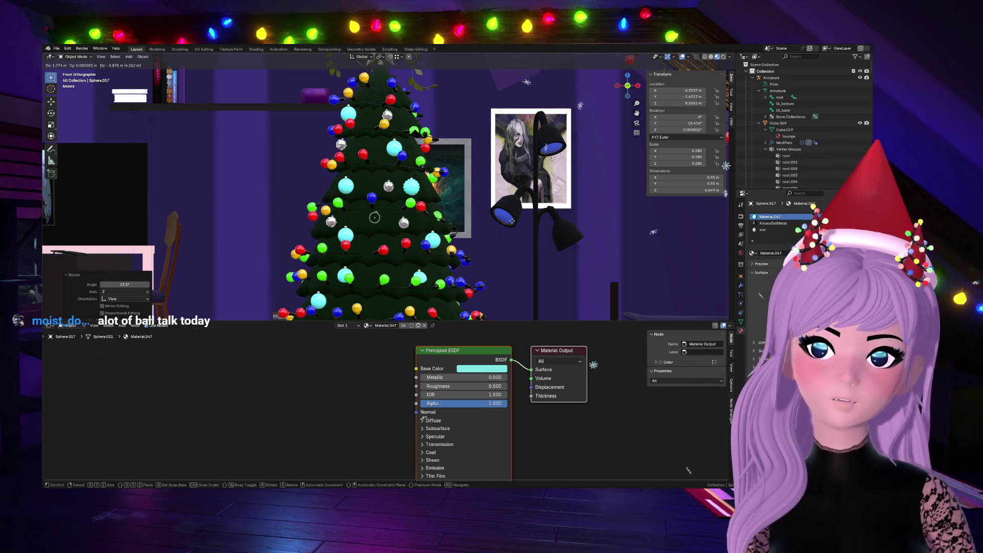
Step: Place a duplicated bauble, add and rotate another copy, then frame it up close
left_click(446, 275)
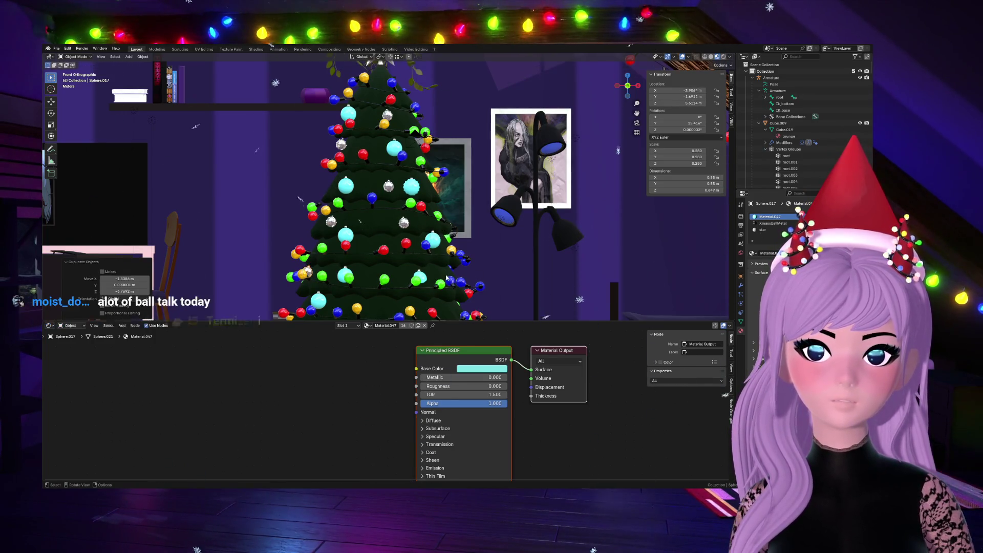
scroll(384, 192, "down", 5)
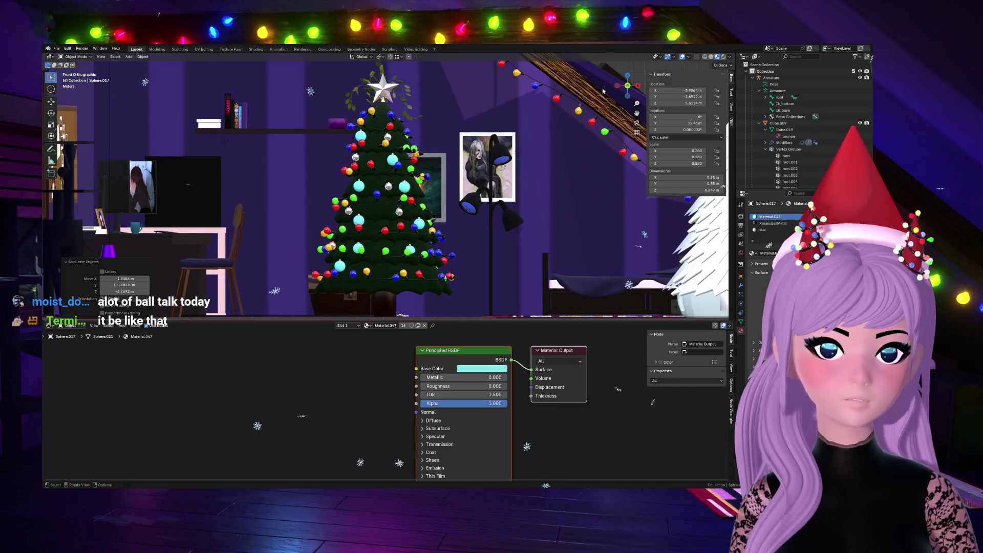
left_click_drag(627, 84, 627, 97)
key("shift+d")
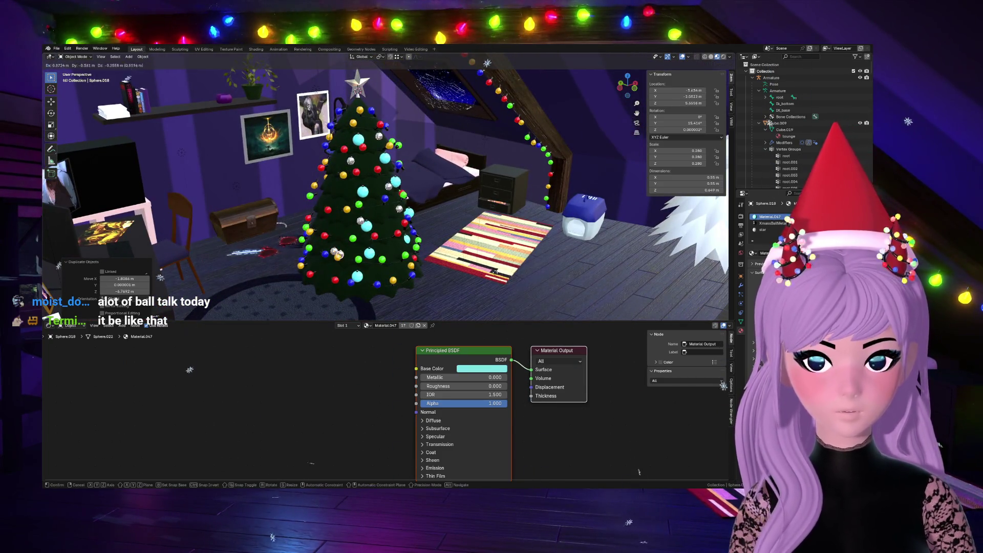
left_click(544, 265)
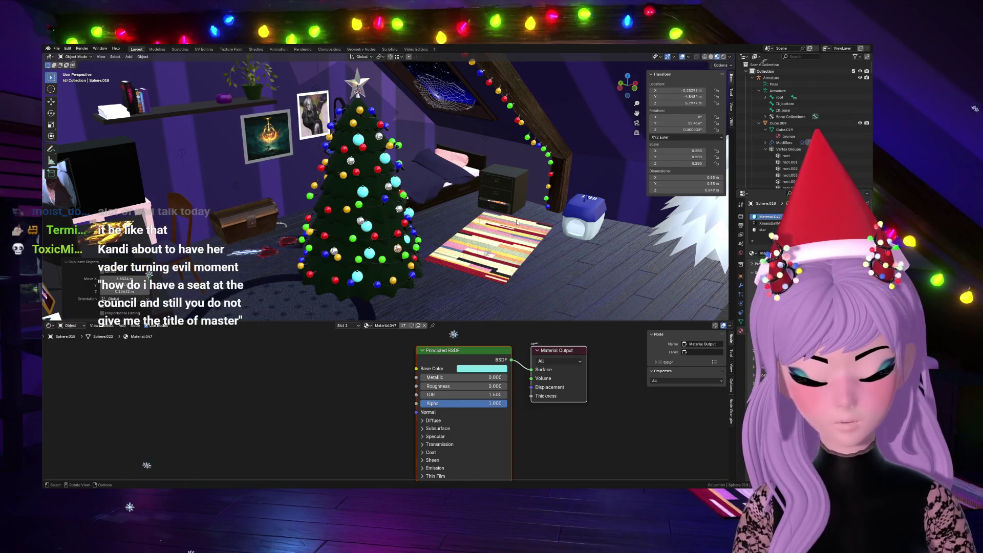
key("r")
left_click(464, 193)
key("KP_Decimal")
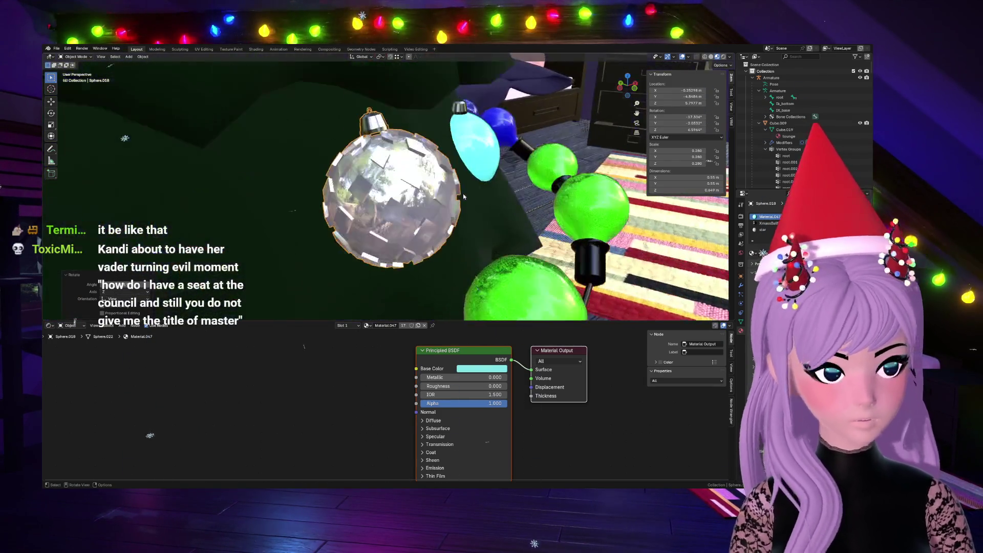
middle_click_drag(464, 194, 328, 161)
scroll(328, 161, "down", 4)
scroll(323, 160, "down", 2)
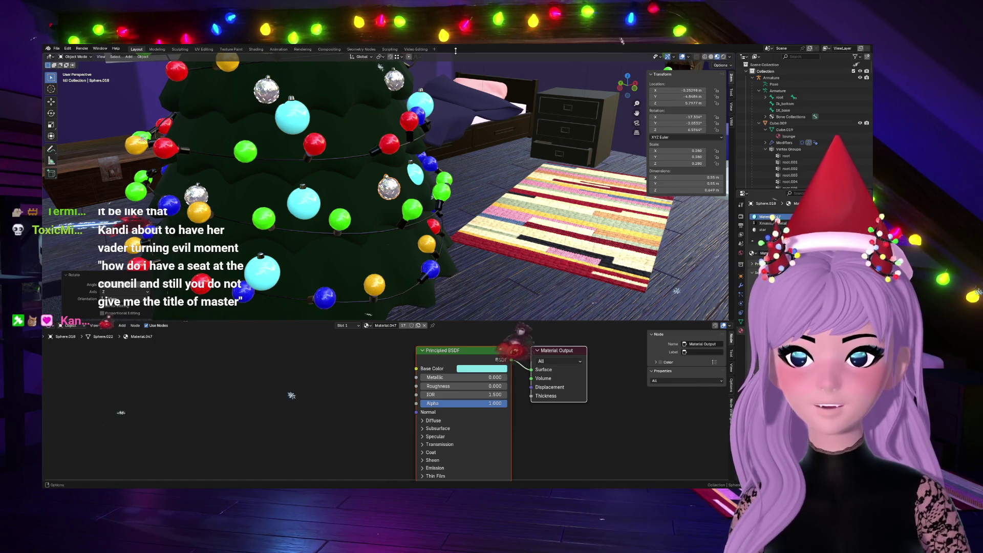
Step: Nudge the bauble and hang two more duplicates on the tree, rotating the last one
middle_click_drag(432, 318, 495, 189)
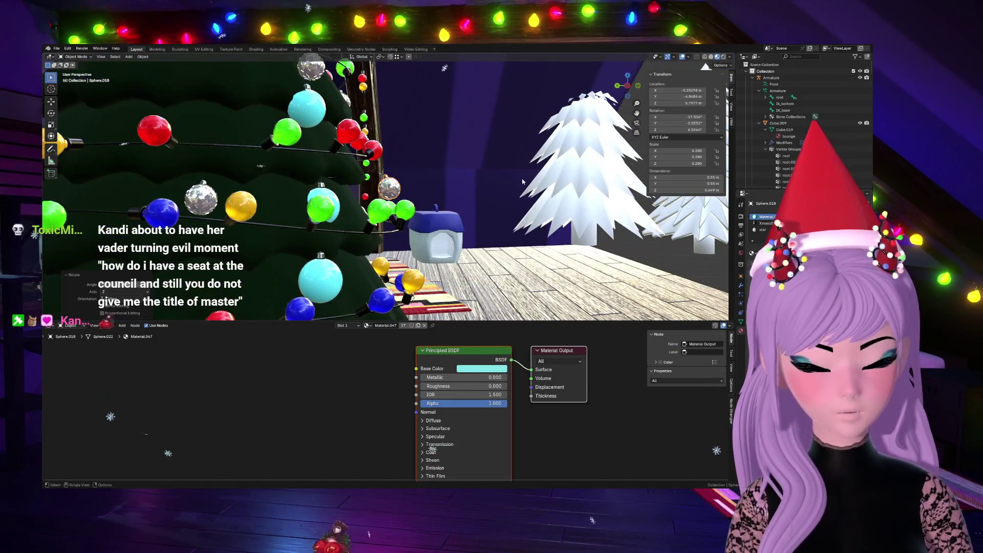
key("g")
key("Return")
key("shift+d")
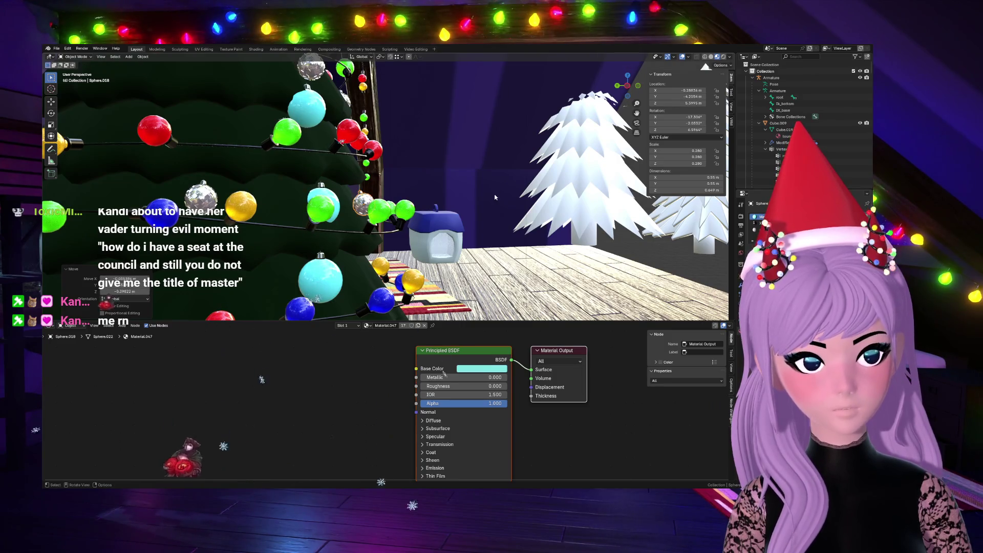
key("Return")
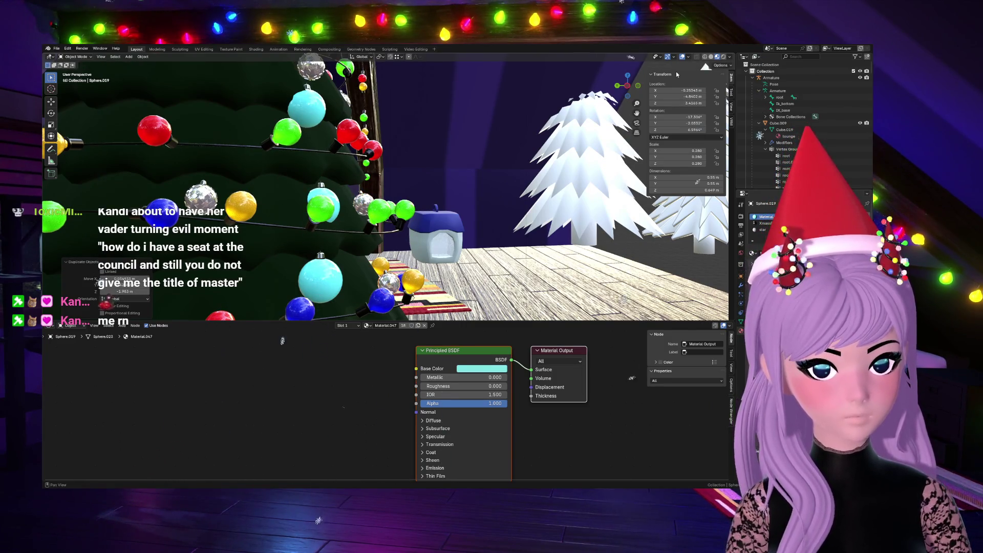
left_click_drag(628, 83, 639, 87)
scroll(520, 189, "down", 4)
scroll(520, 188, "down", 3)
key("shift+d")
key("Return")
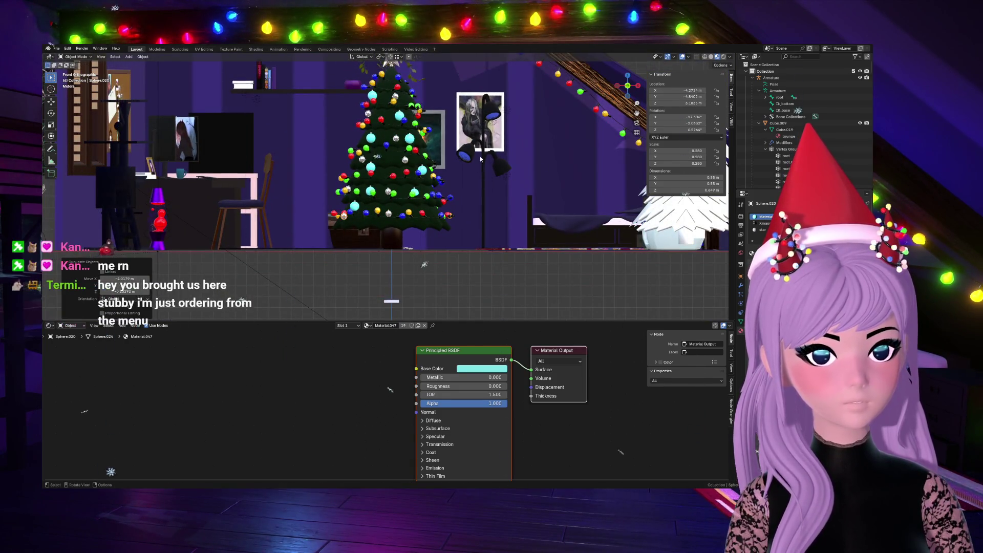
key("r")
left_click(454, 168)
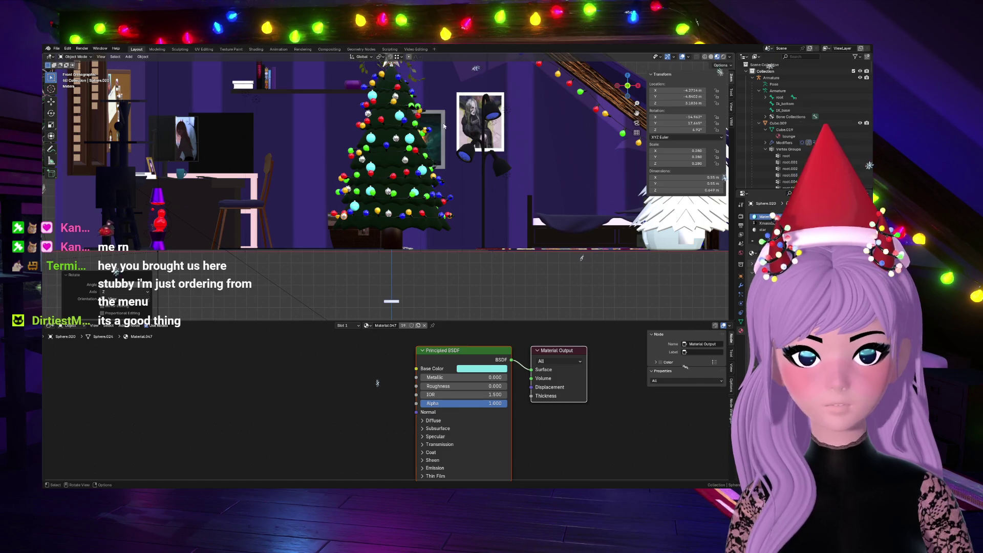
Step: Reposition two baubles among the branches, undoing one misplaced move
key("g")
middle_click_drag(582, 338, 533, 199)
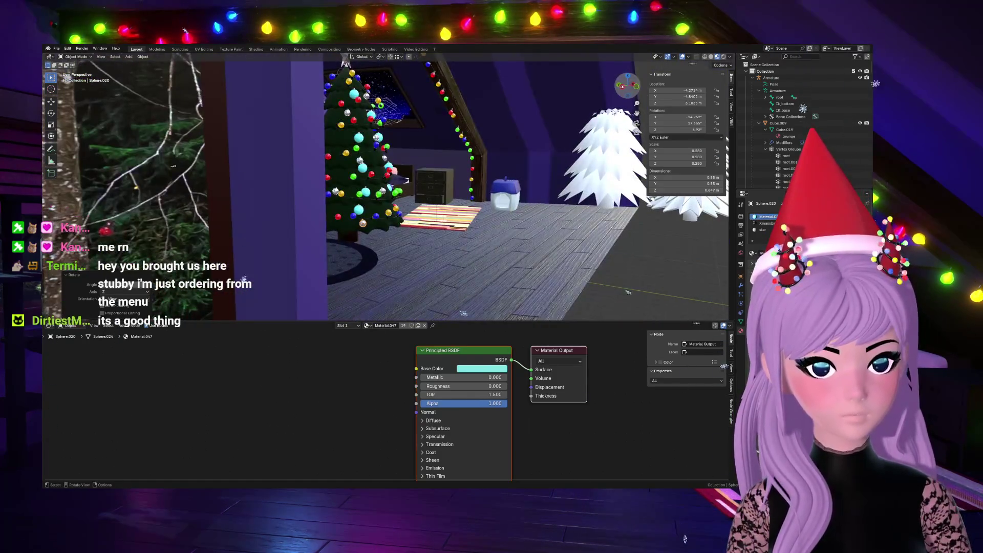
left_click(463, 453)
middle_click_drag(463, 453, 175, 459)
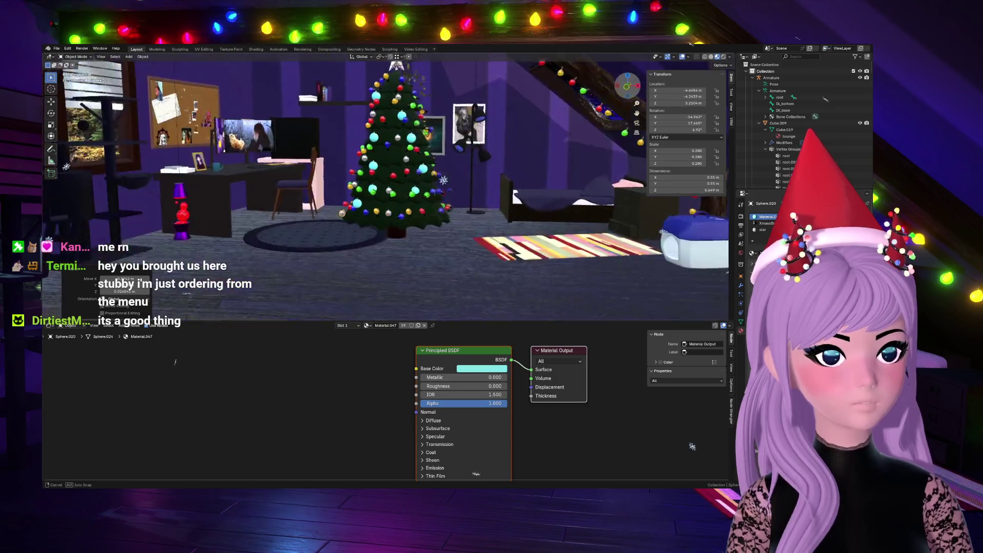
key("ctrl+z")
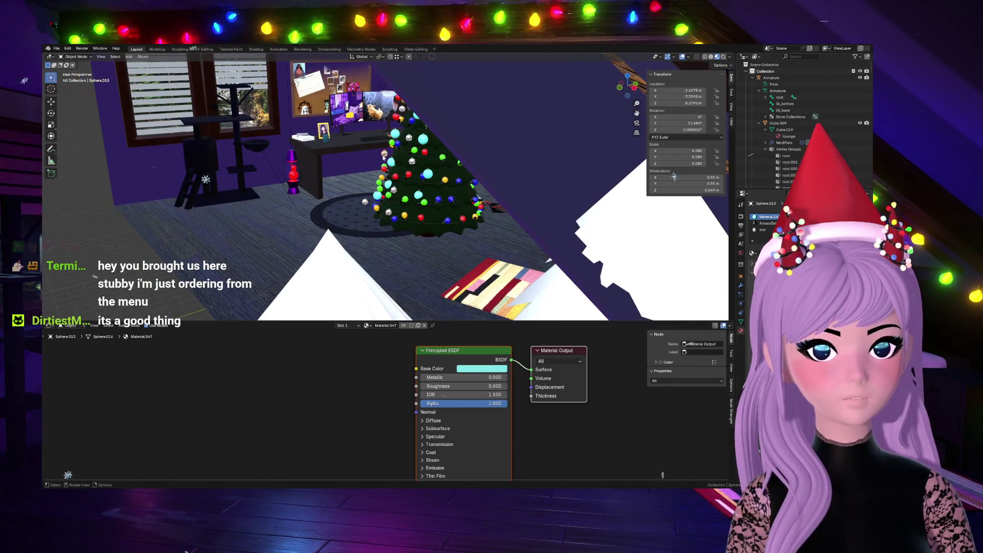
key("g")
left_click(674, 405)
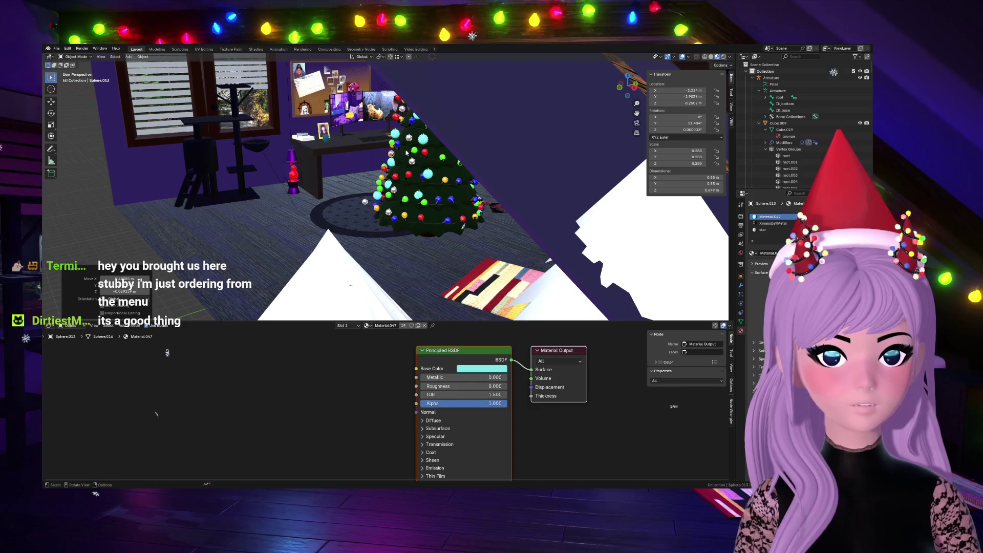
left_click(363, 204)
key("g")
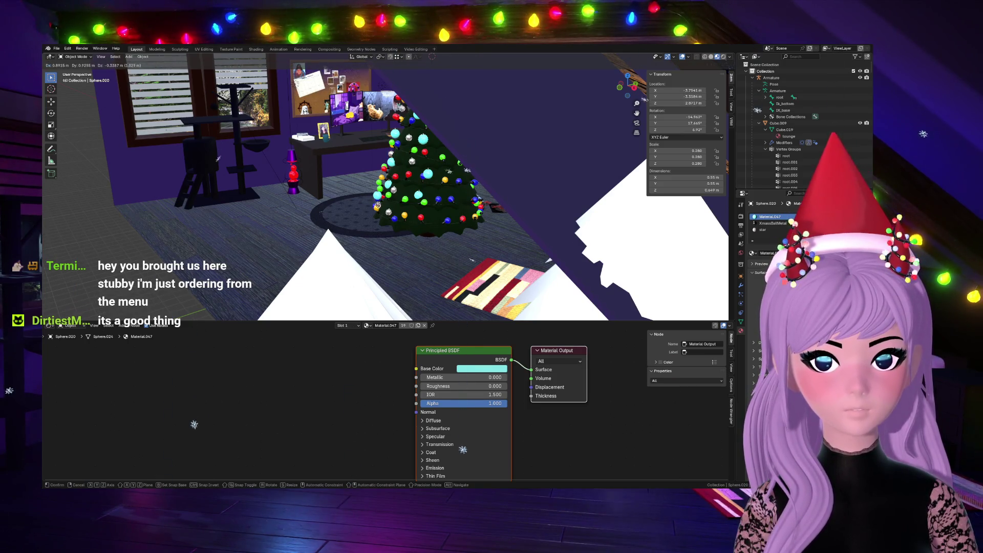
left_click(218, 210)
Step: Move the white star-material bauble to a new spot on the tree
middle_click_drag(642, 90, 461, 192)
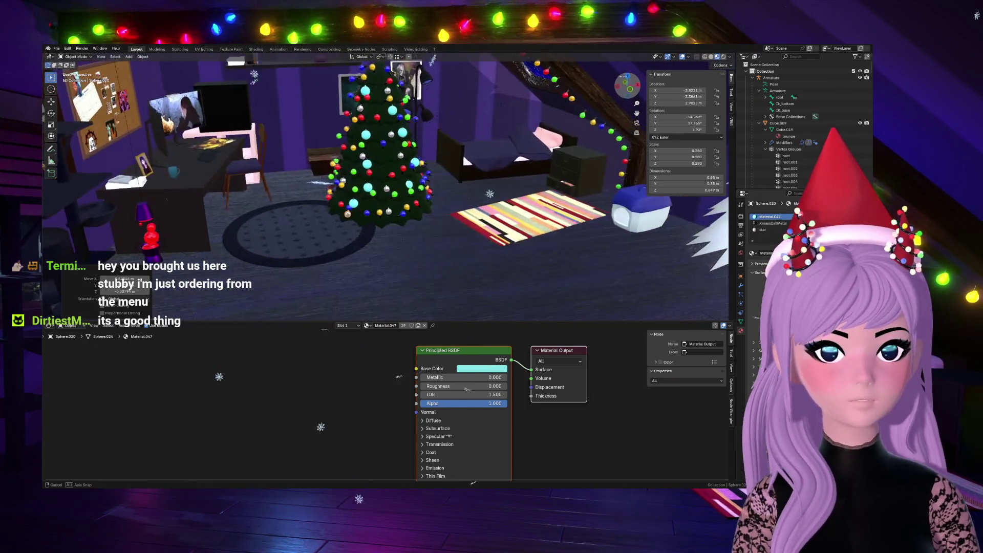
left_click(336, 123)
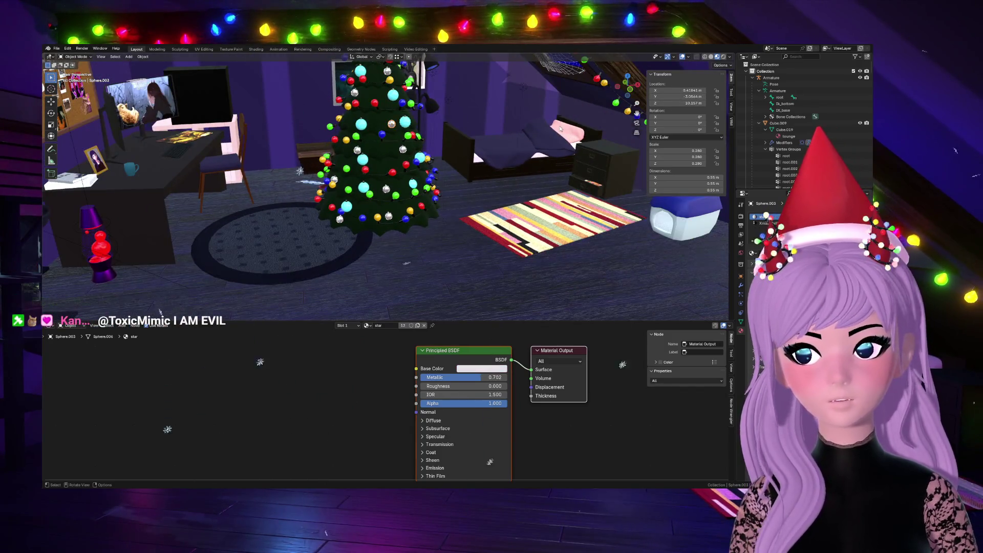
middle_click_drag(254, 362, 254, 350)
middle_click_drag(557, 126, 557, 126)
key("g")
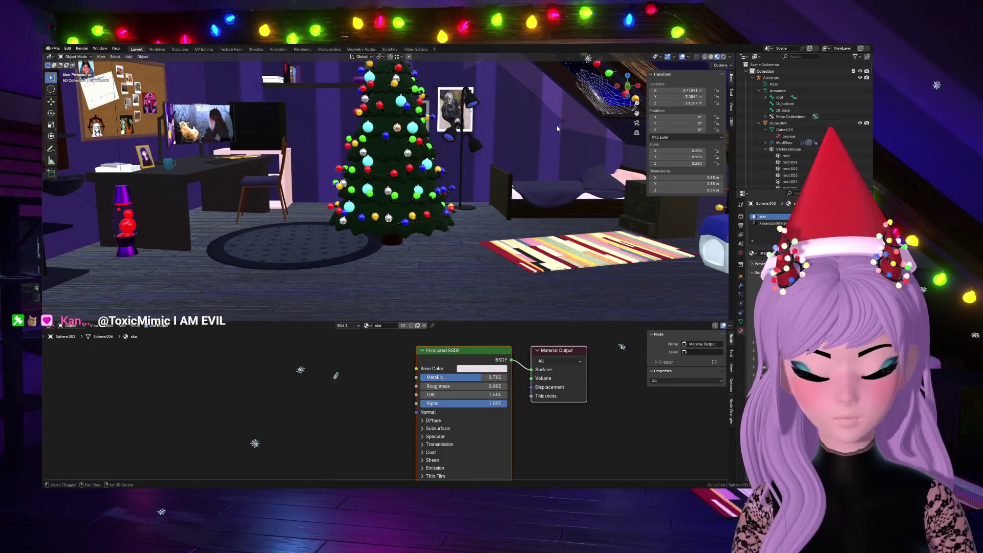
left_click(543, 78)
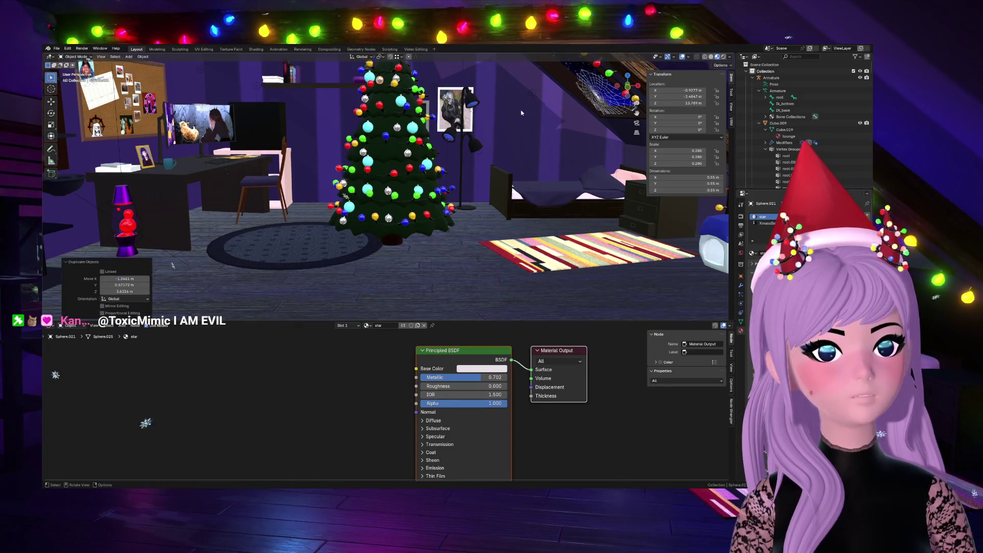
middle_click_drag(543, 78, 515, 117)
key("g")
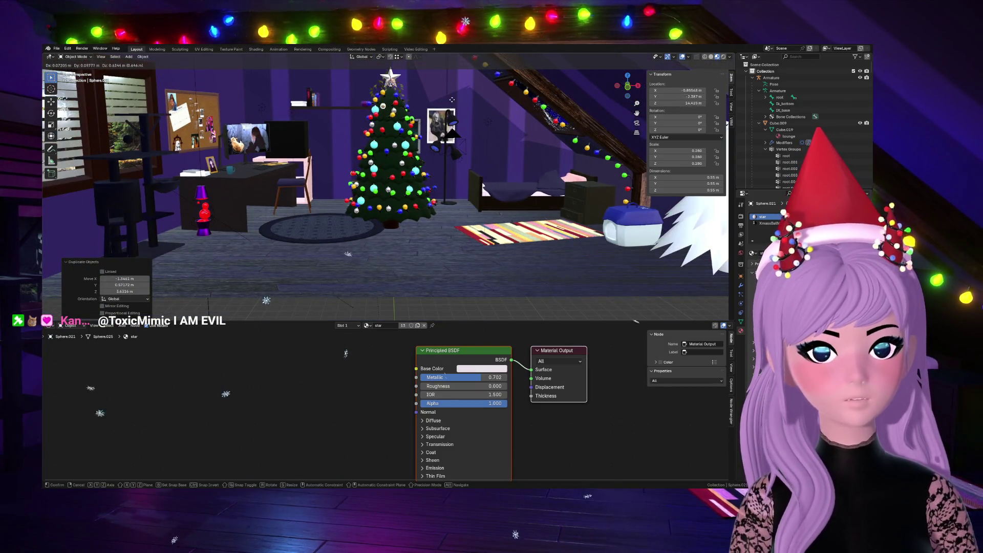
left_click(456, 91)
Step: Duplicate a cyan bauble, position it and rotate it around the vertical axis
left_click(362, 154)
scroll(362, 154, "up", 3)
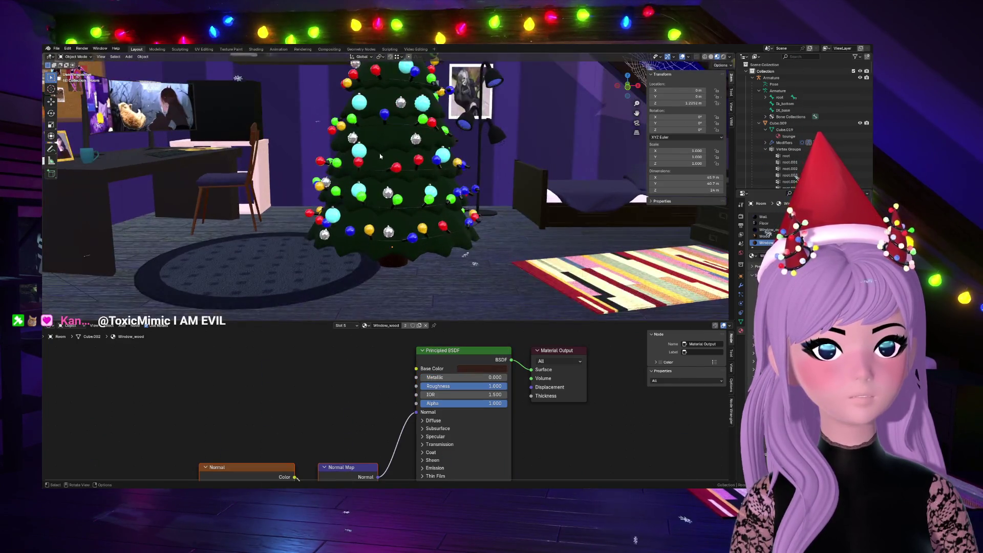
key("shift+d")
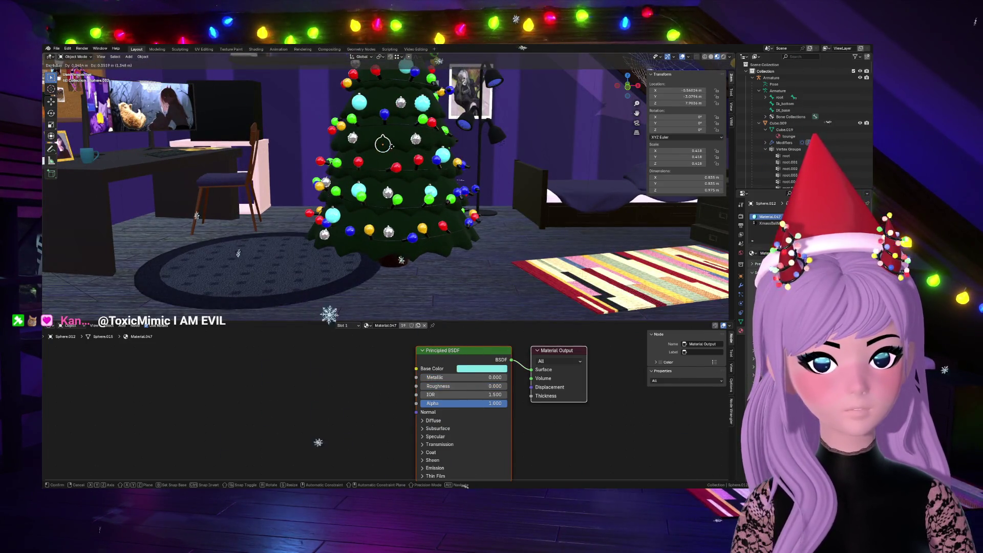
key("Return")
left_click_drag(615, 86, 535, 120)
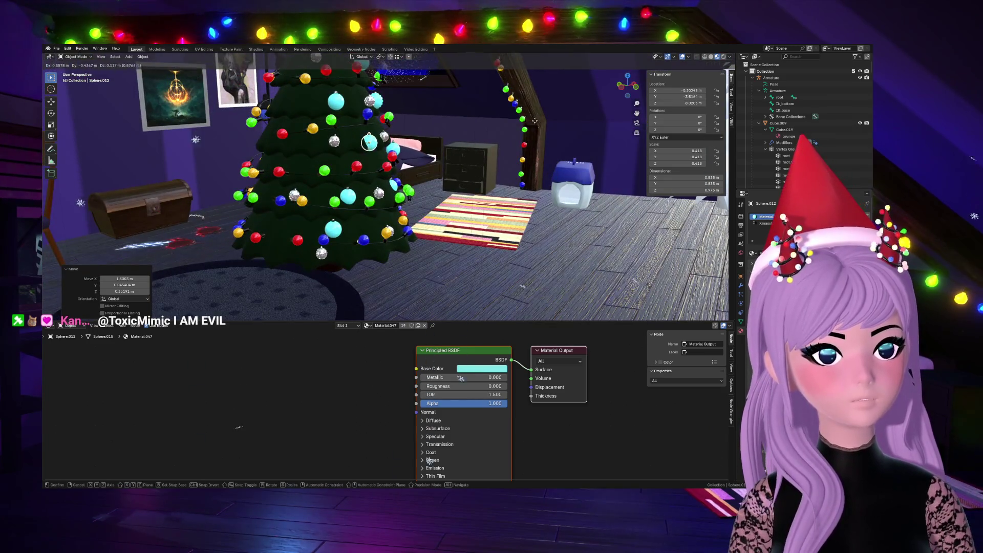
left_click(536, 121)
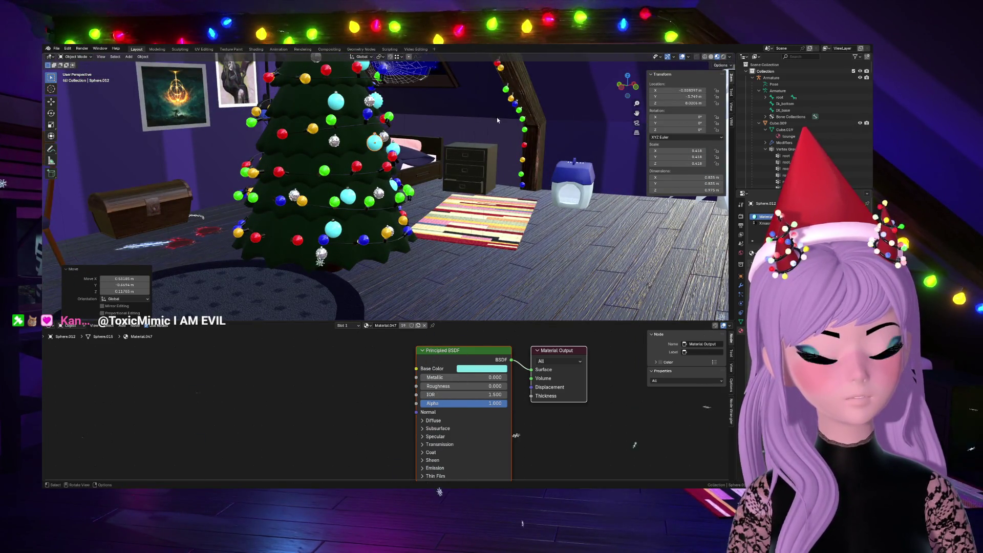
key("r")
left_click(701, 51)
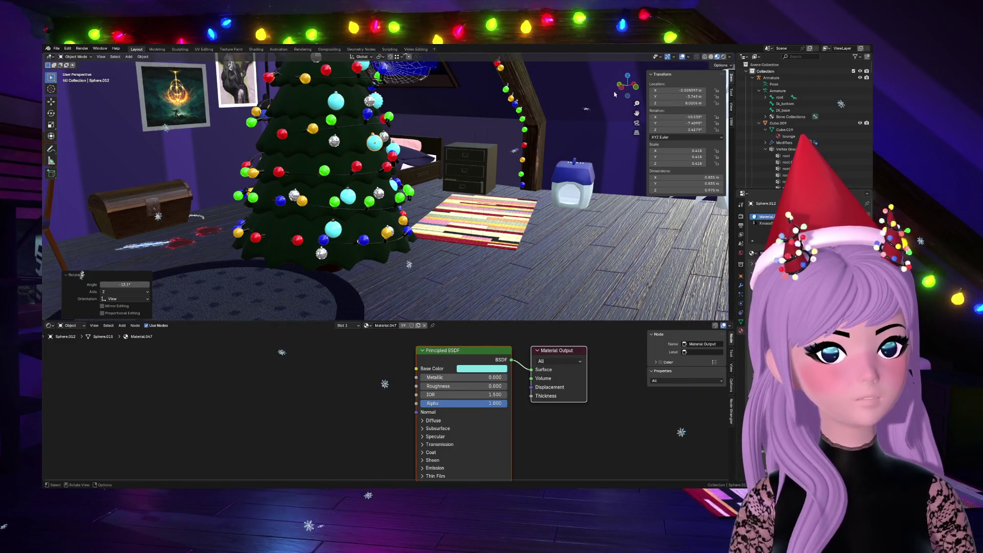
left_click(637, 89)
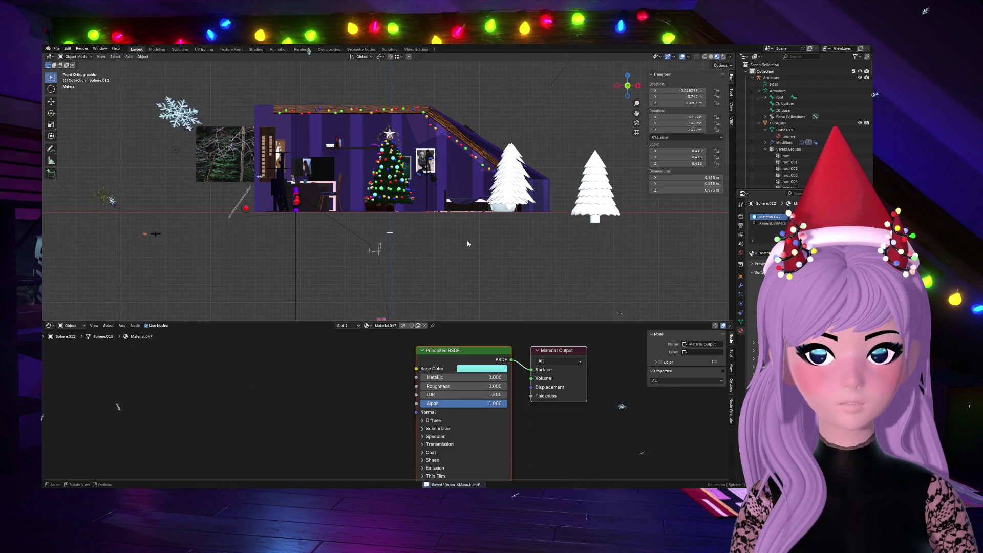
scroll(468, 243, "up", 4)
scroll(500, 215, "up", 4)
scroll(530, 185, "up", 3)
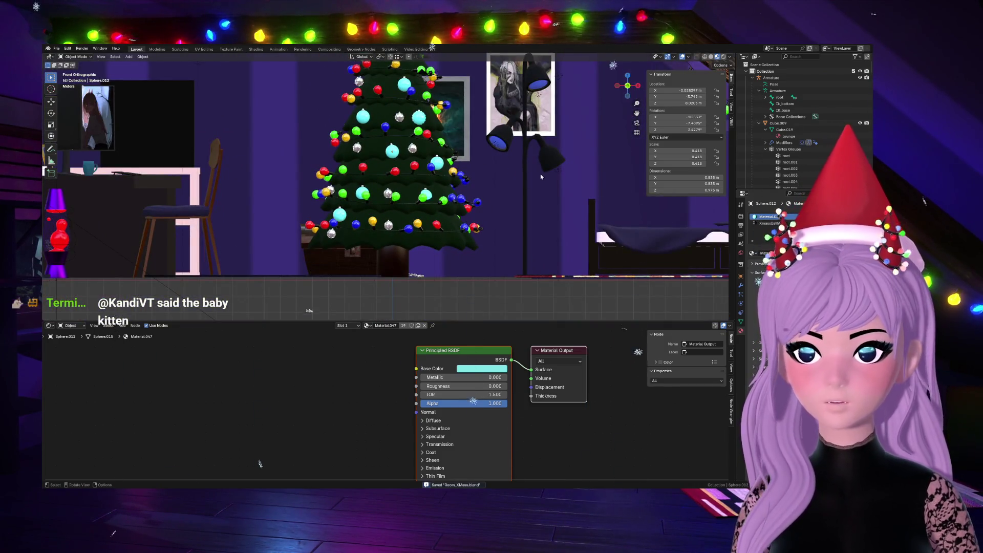
scroll(541, 175, "down", 2)
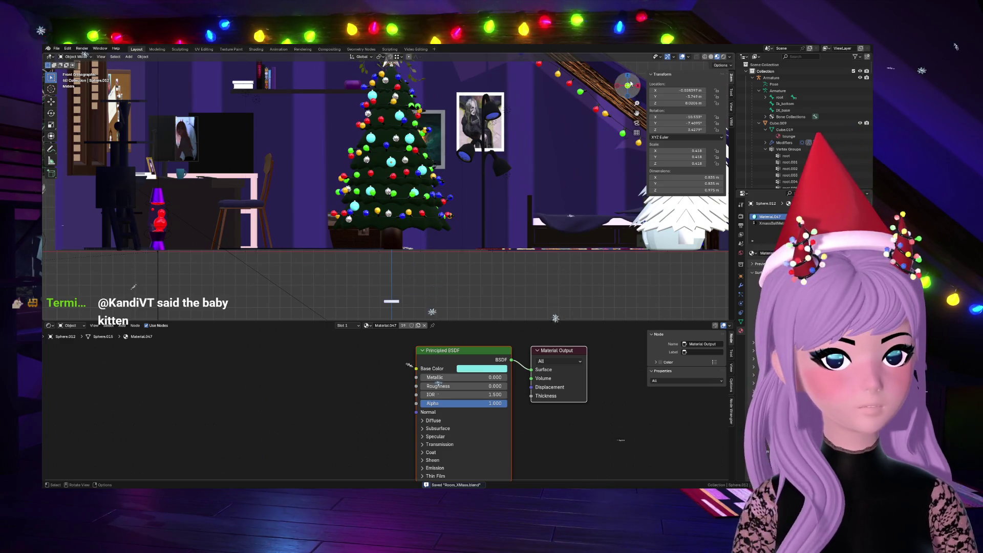
Step: Fine-tune one more bauble's position and rotation, then view the room in rendered shading
left_click_drag(629, 84, 631, 86)
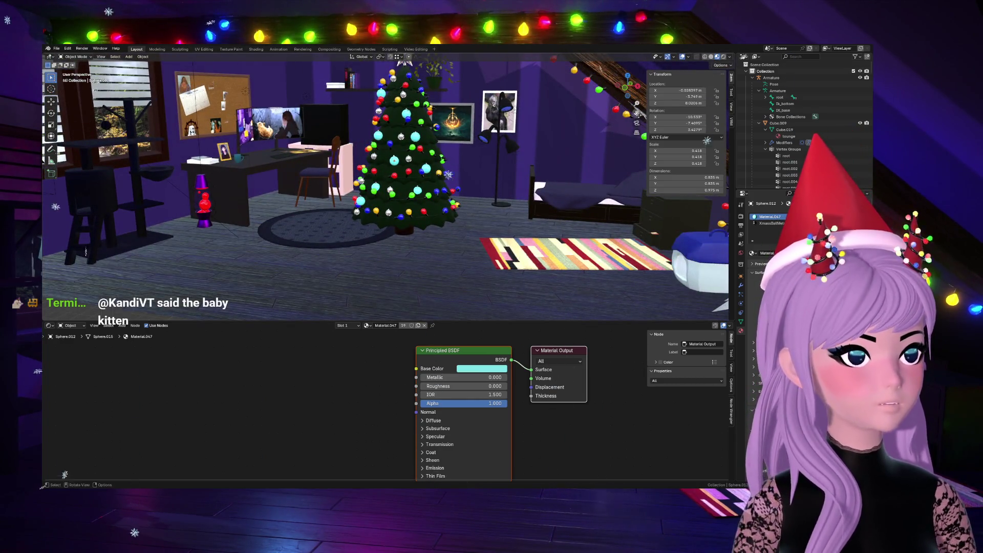
middle_click_drag(538, 177, 555, 140)
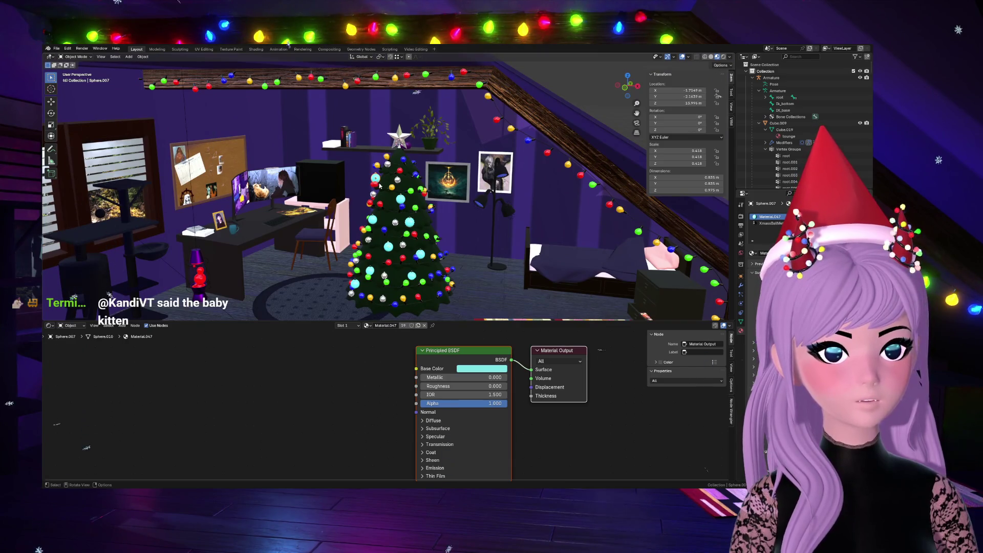
key("g")
key("r")
key("Return")
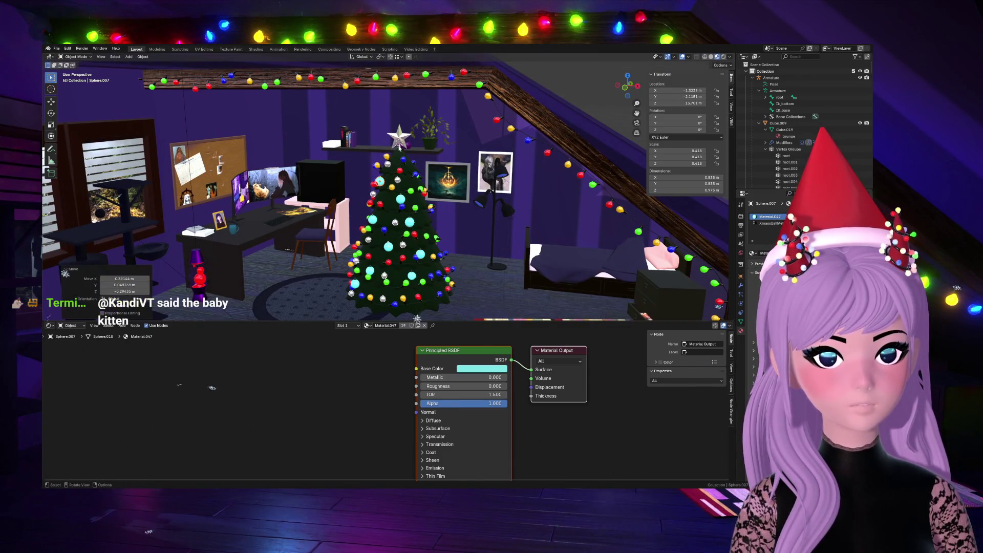
key("g")
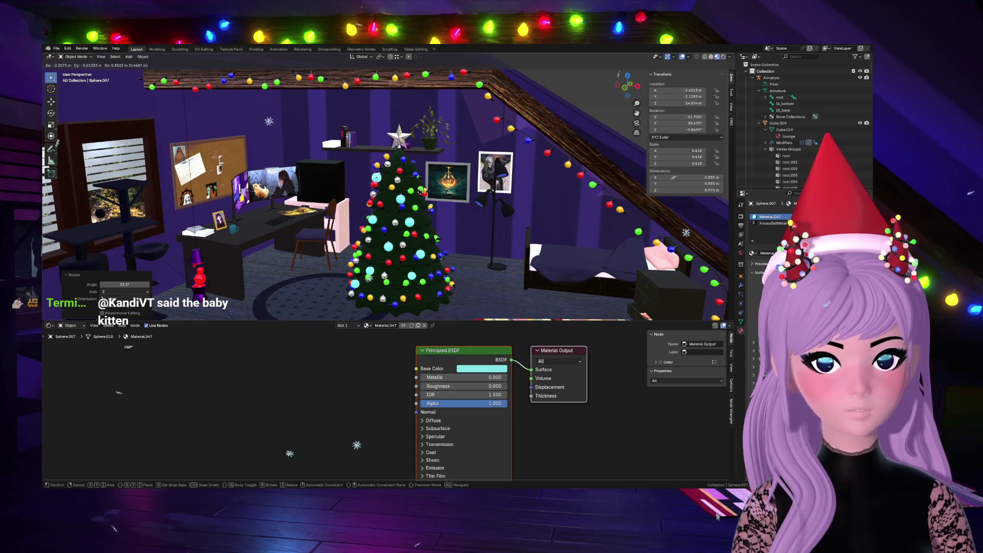
key("Return")
scroll(438, 117, "up", 3)
left_click(58, 192)
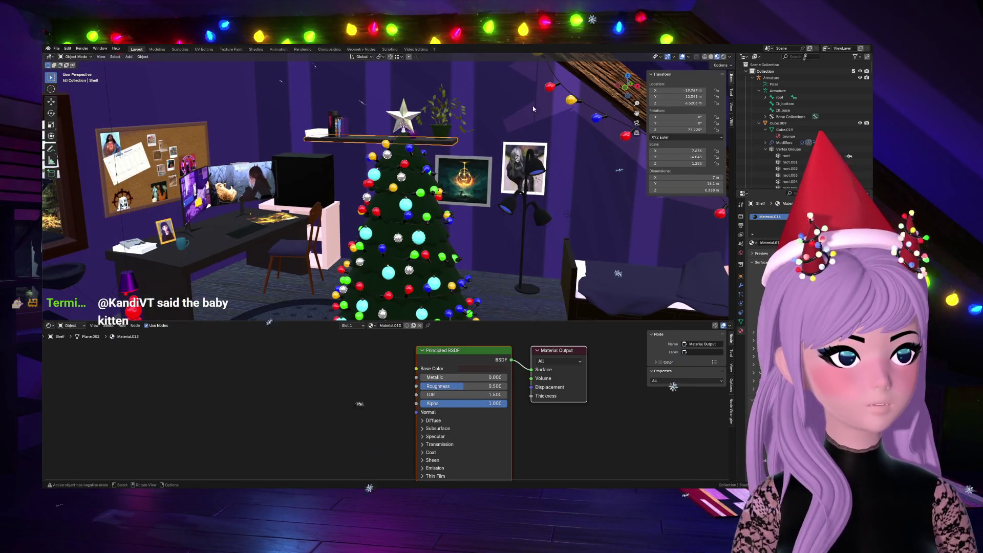
left_click(718, 56)
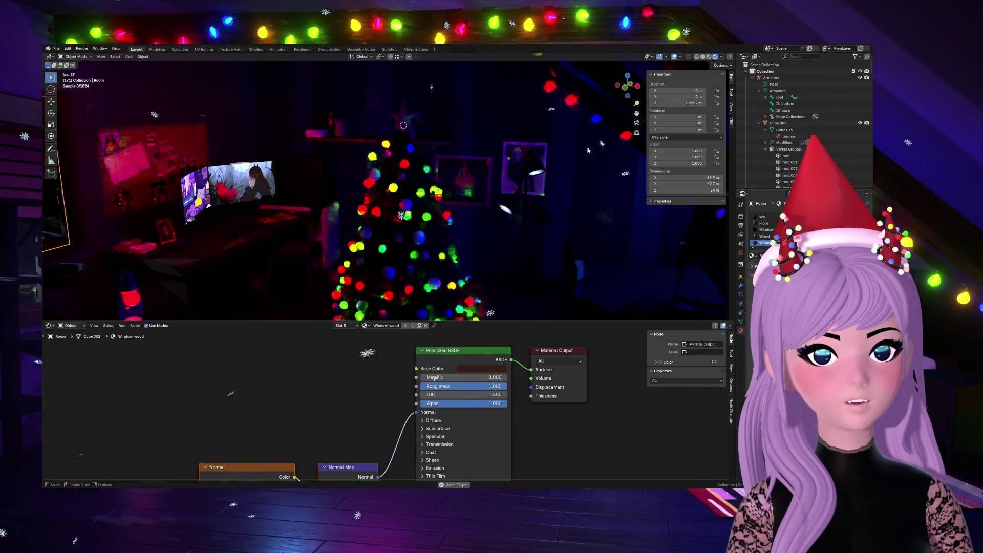
Step: Stop playback and resize the Shader Editor area so the rendered room view refines larger
key("space")
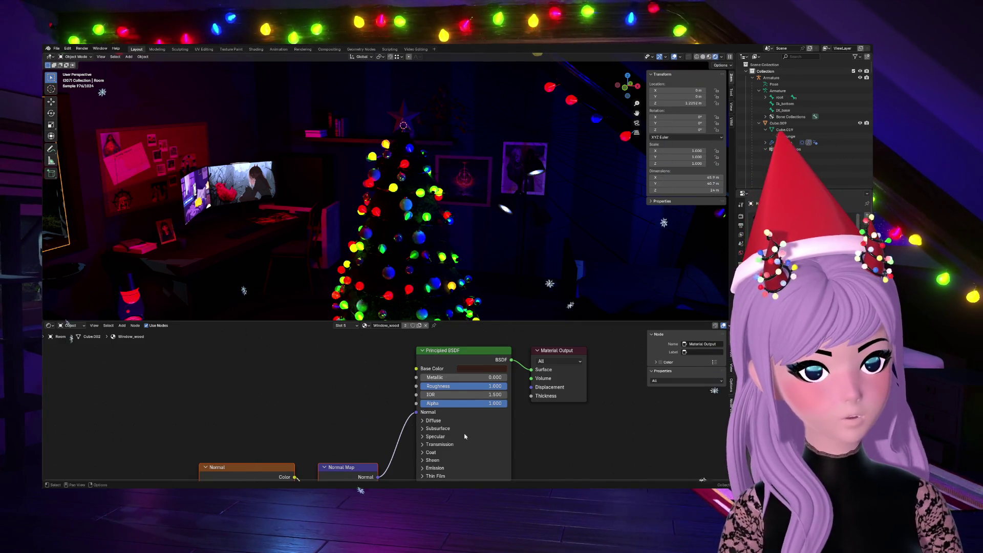
left_click_drag(507, 321, 104, 185)
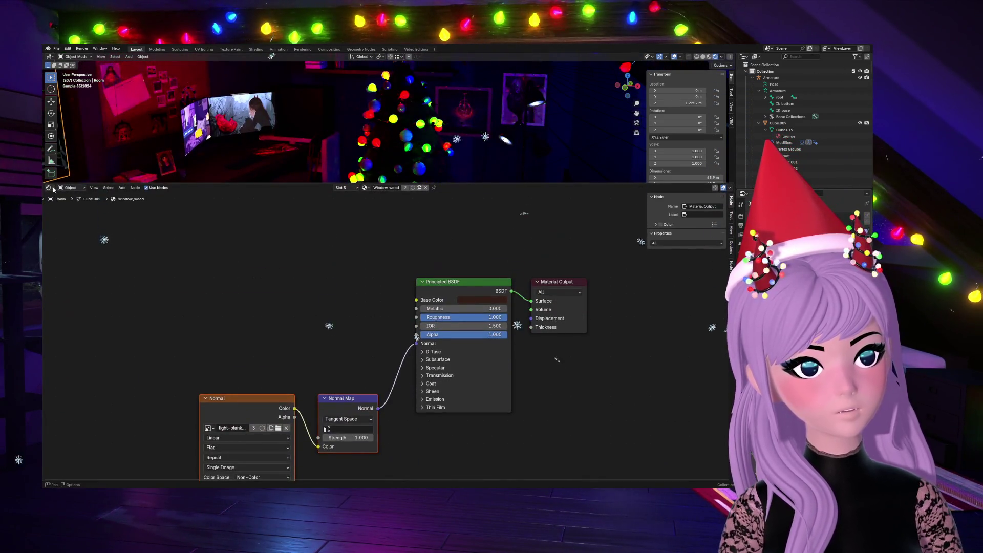
left_click(50, 189)
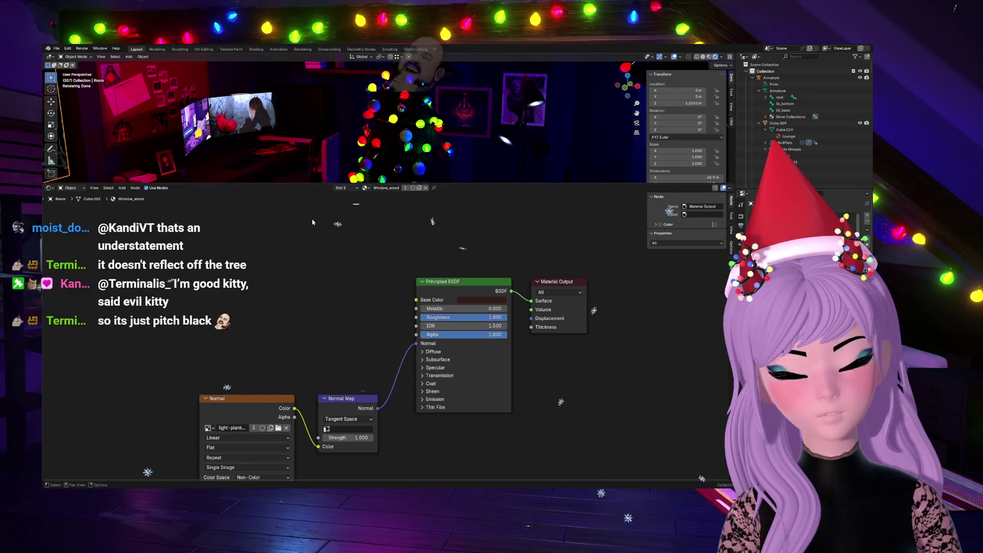
left_click_drag(464, 185, 461, 445)
scroll(438, 306, "up", 2)
scroll(407, 269, "up", 2)
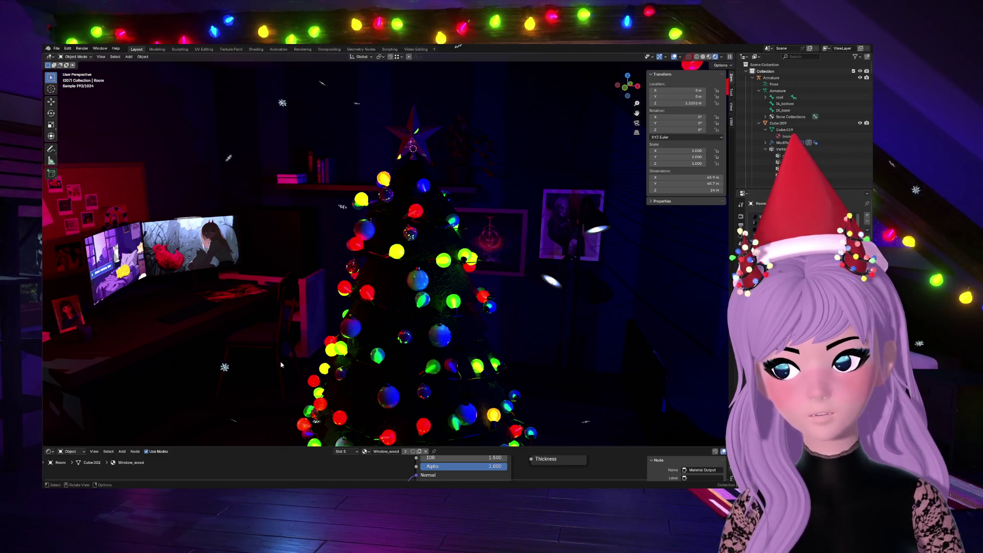
scroll(431, 311, "down", 2)
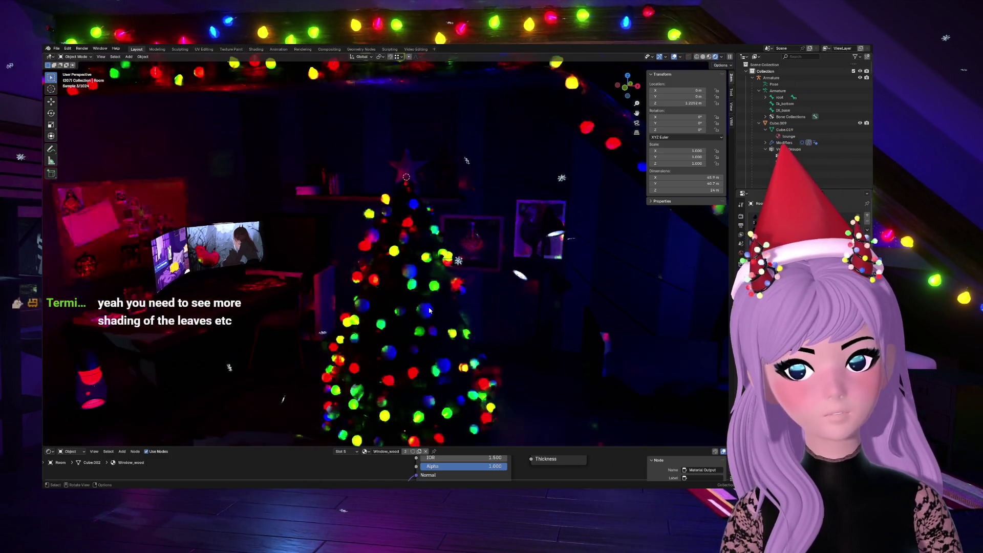
scroll(429, 311, "down", 2)
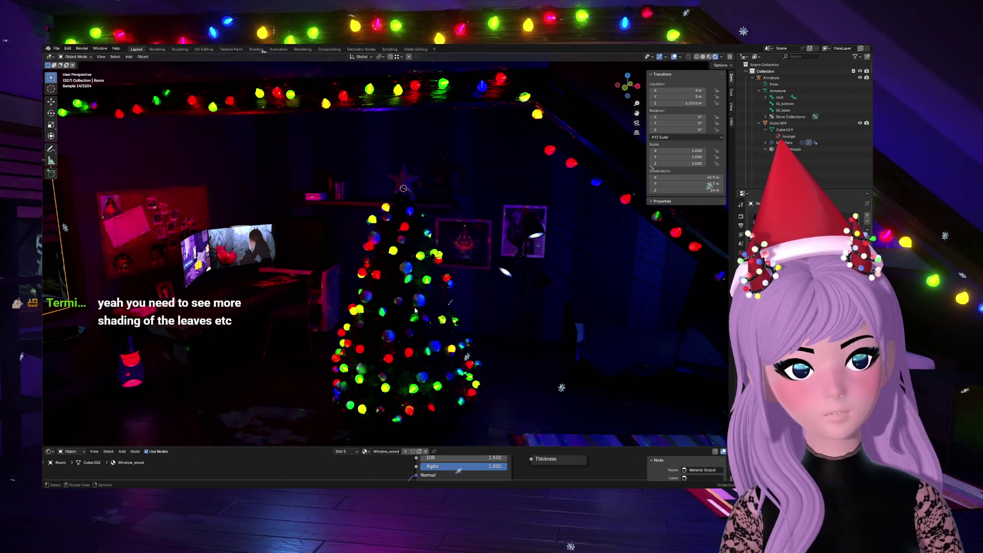
scroll(415, 310, "up", 1)
scroll(415, 304, "down", 1)
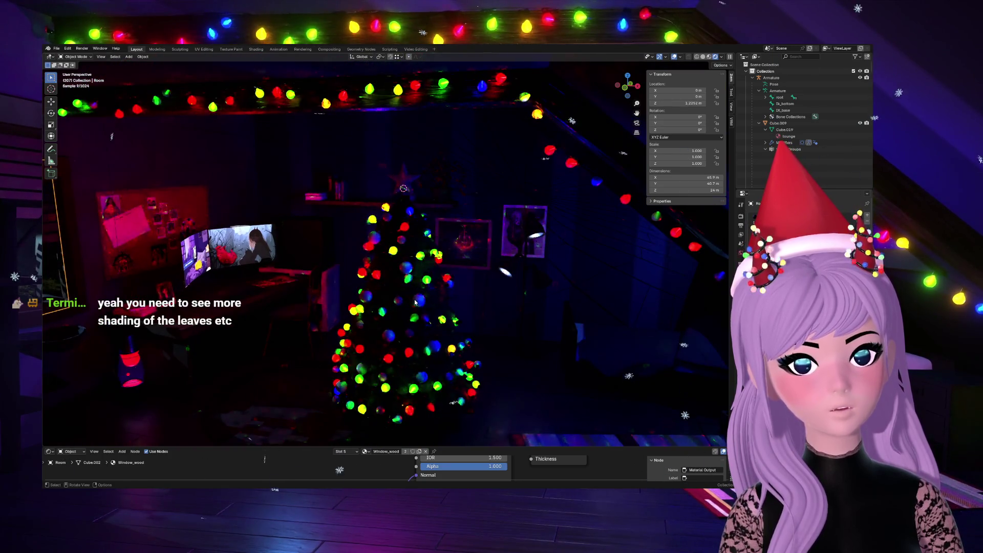
scroll(415, 302, "down", 2)
scroll(415, 303, "down", 2)
scroll(415, 302, "down", 1)
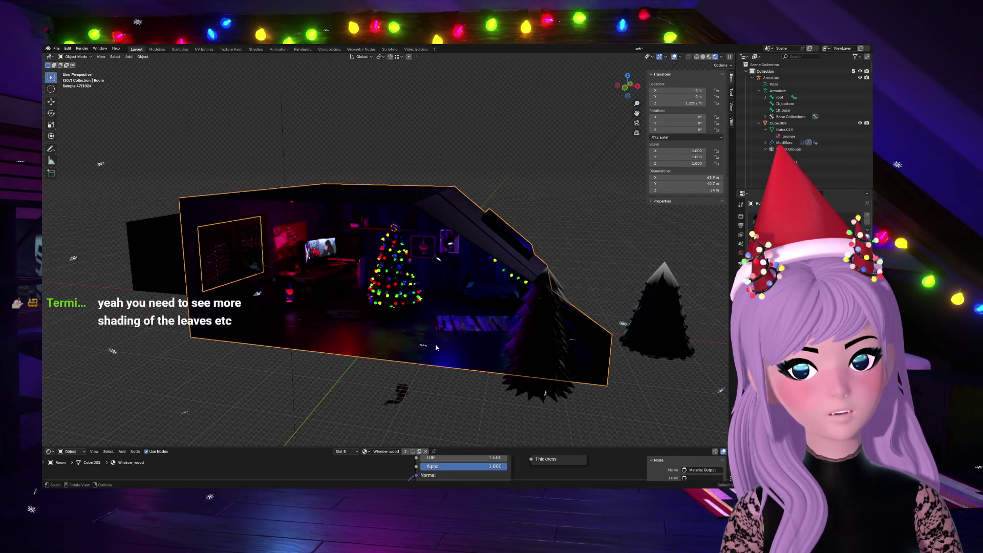
scroll(438, 350, "up", 2)
scroll(439, 351, "up", 3)
scroll(439, 351, "up", 1)
scroll(440, 354, "up", 1)
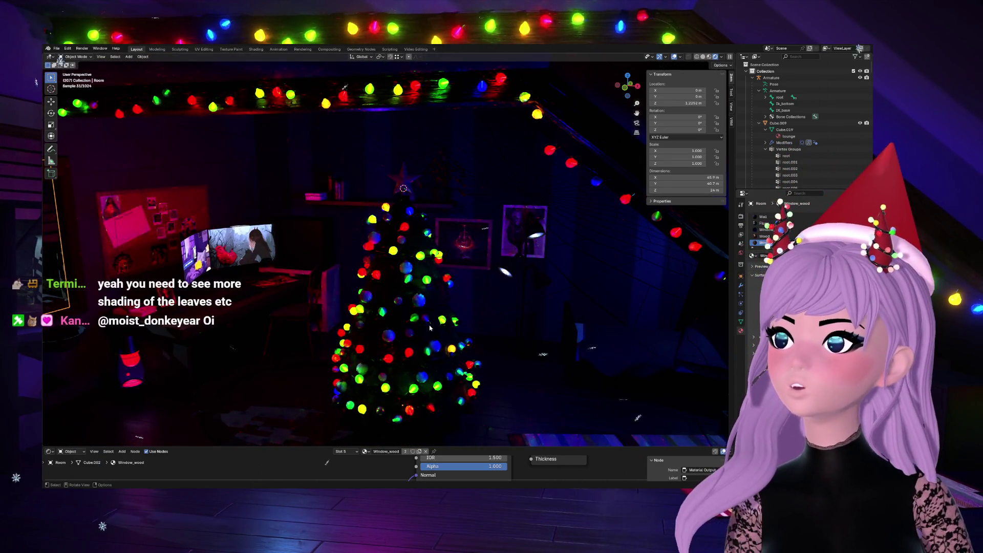
Step: Select the flower pot and show the room in plain solid shading
left_click(443, 155)
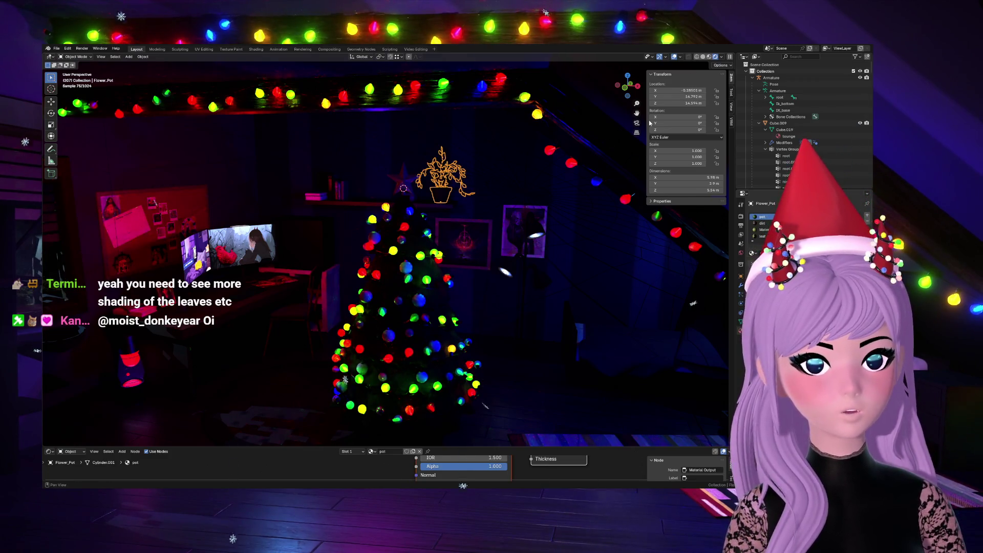
left_click(702, 57)
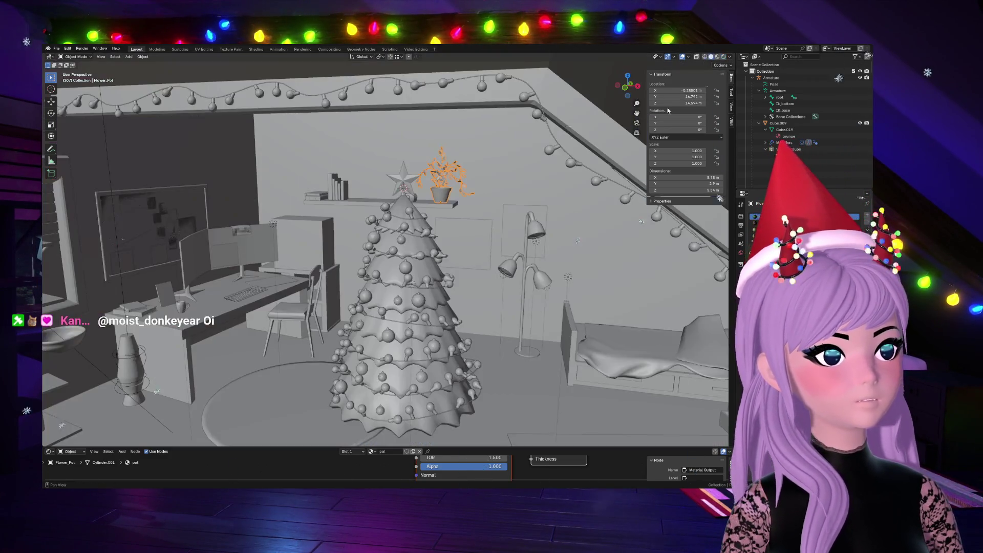
Step: Select the point light and return the viewport to rendered preview
left_click(274, 225)
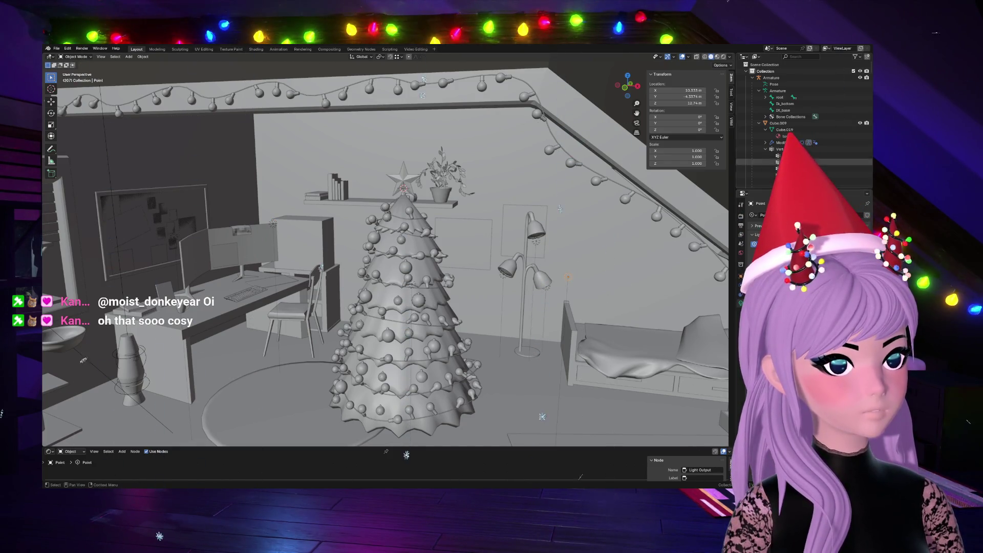
left_click(721, 57)
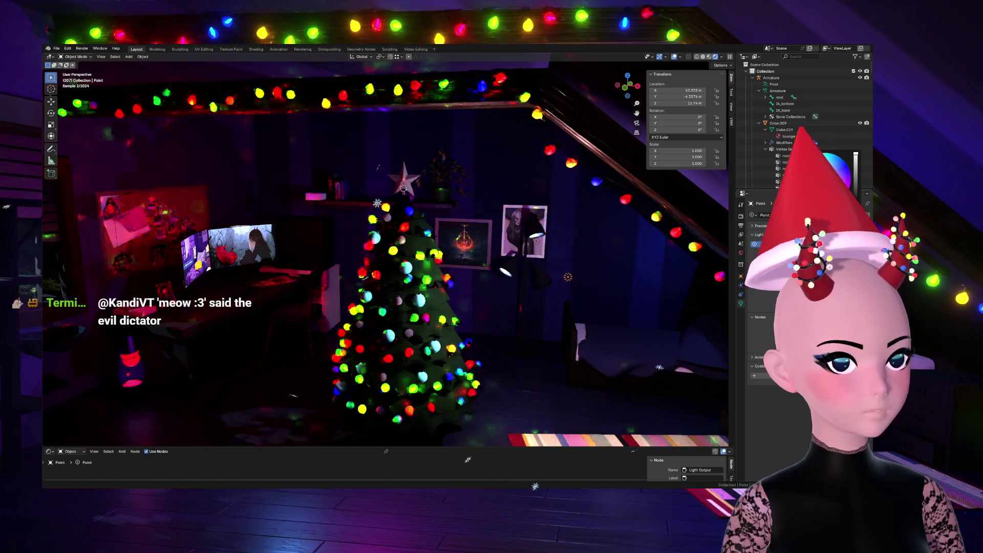
scroll(618, 294, "down", 3)
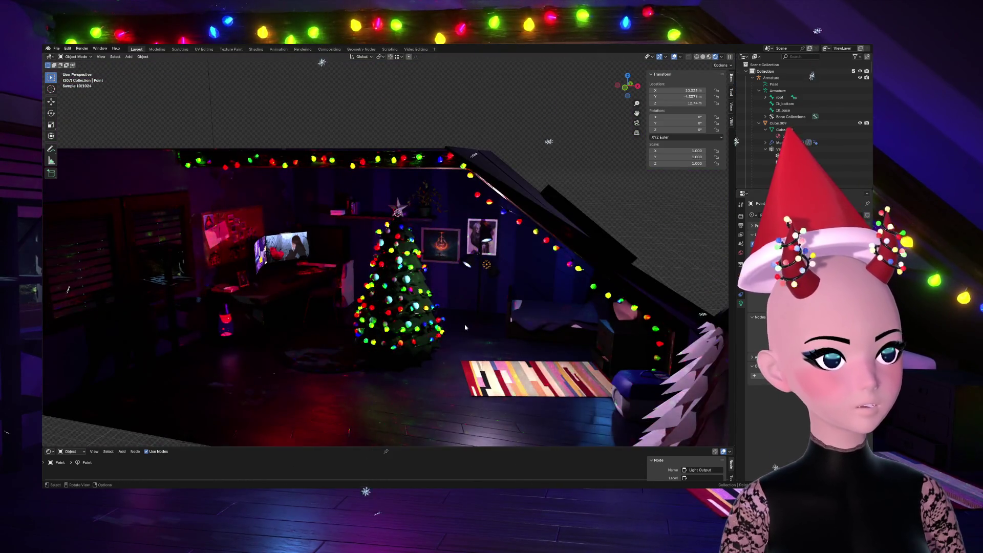
scroll(449, 329, "up", 3)
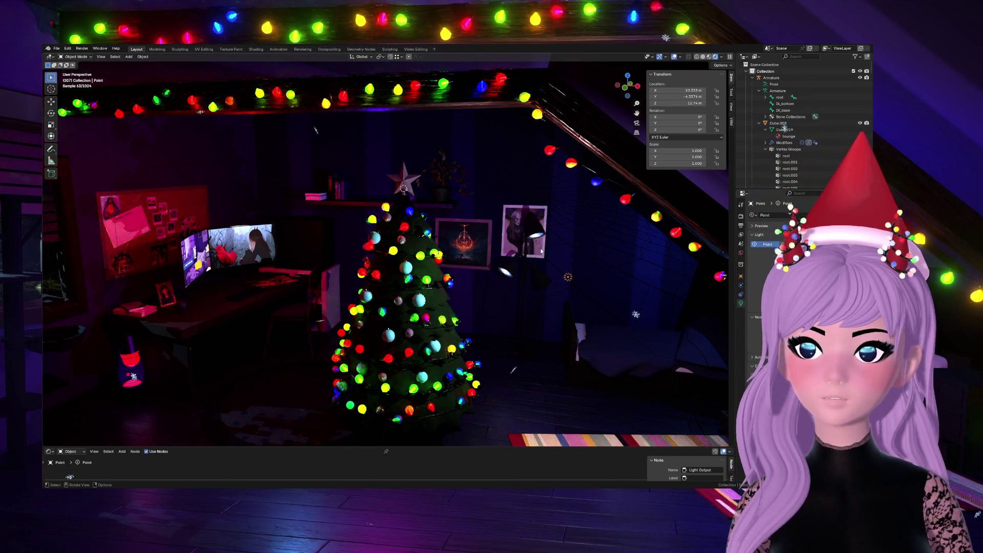
Step: Select the wall poster, orbit the room and switch back to solid shading
left_click(333, 306)
mouse_move(330, 206)
middle_mouse_down()
mouse_move(382, 188)
mouse_move(486, 260)
middle_mouse_up()
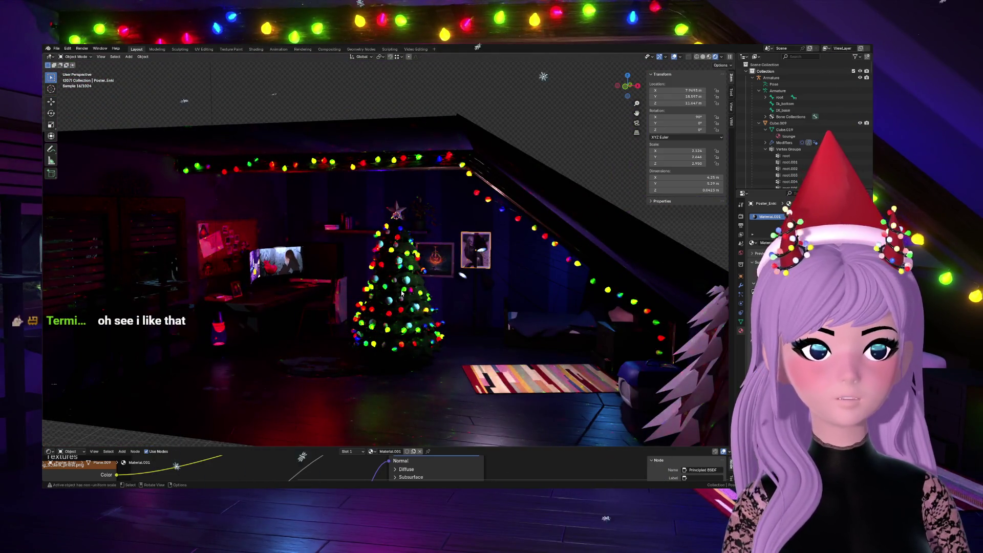
scroll(402, 293, "up", 3)
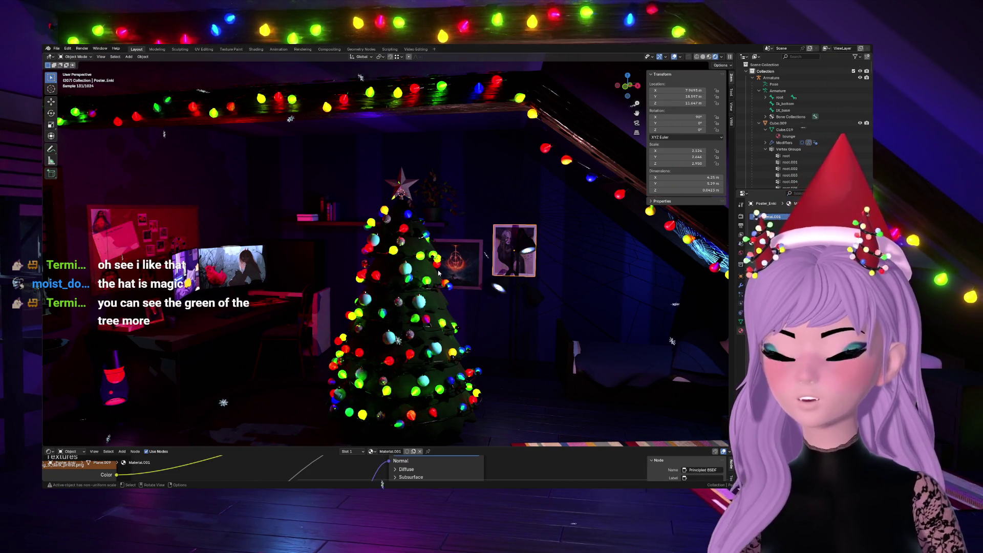
left_click(702, 57)
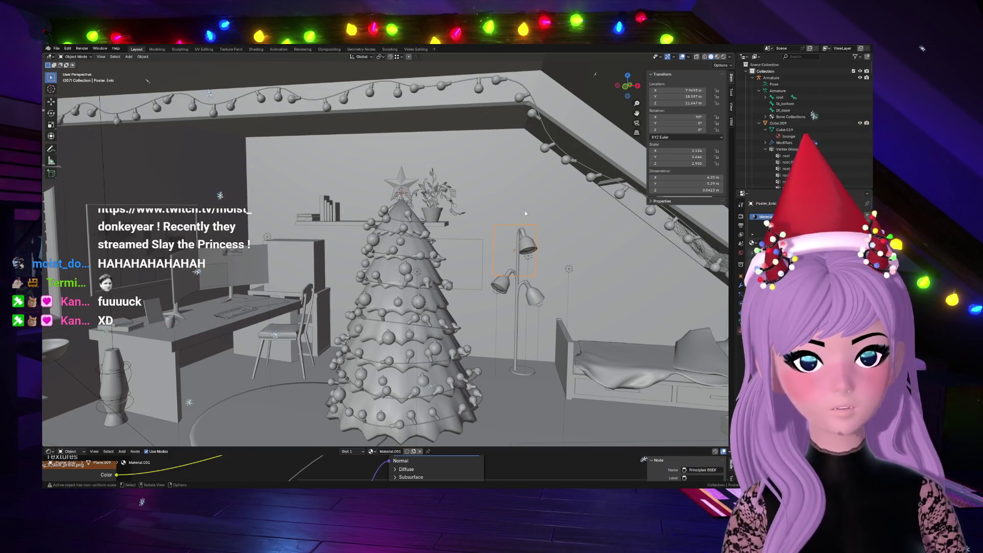
Step: Select the Room object and settle on rendered preview, orbiting to look across toward the tree
left_click(717, 57)
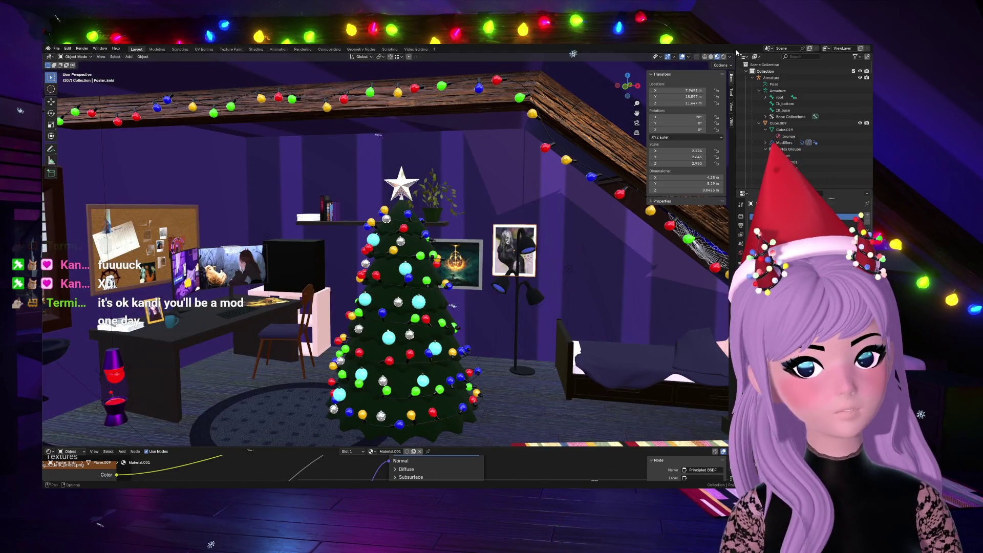
left_click(725, 57)
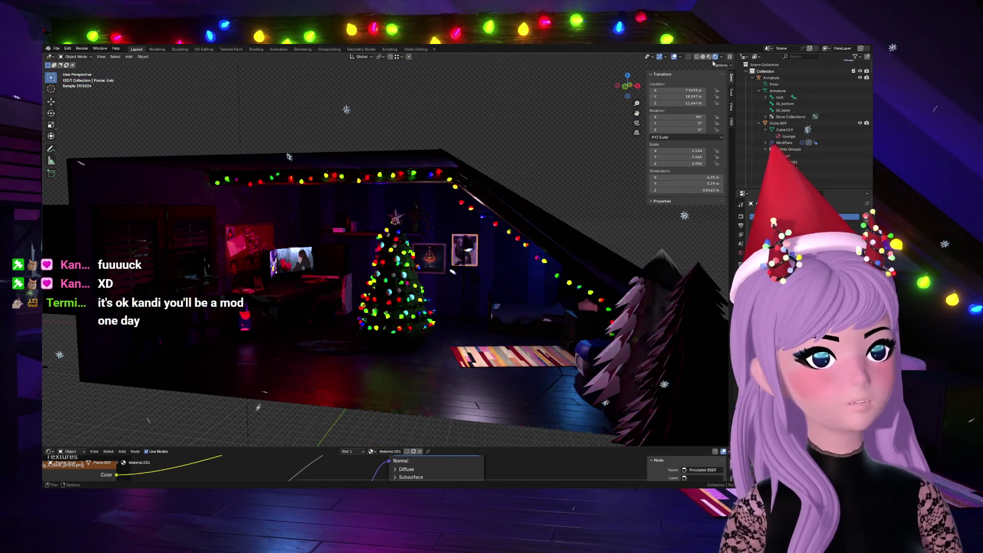
key("z")
left_click(382, 211)
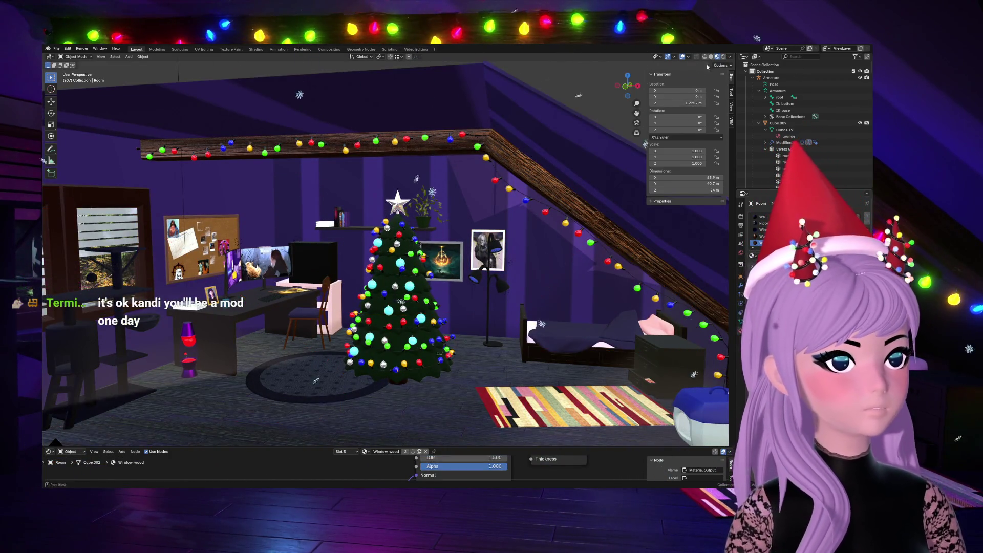
key("z")
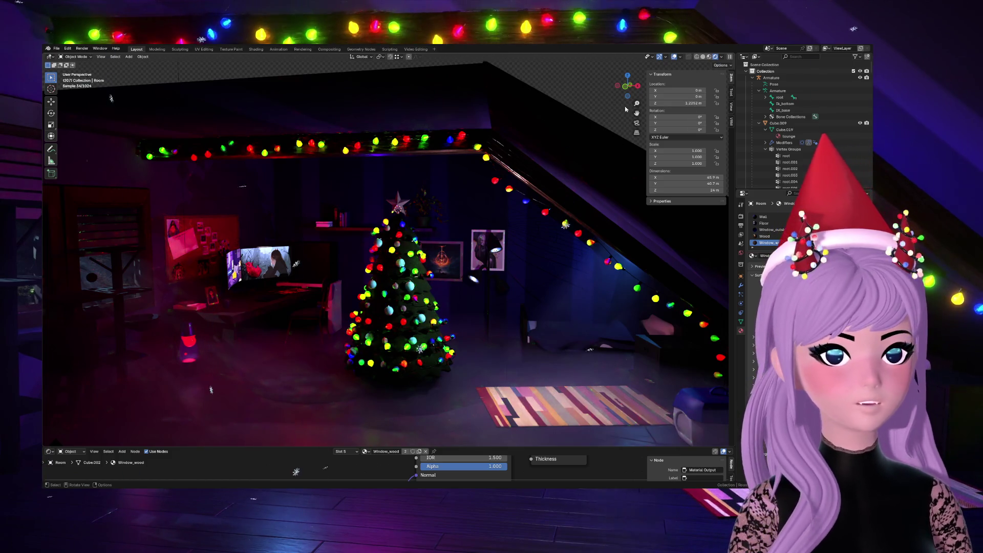
middle_click_drag(400, 307, 463, 321)
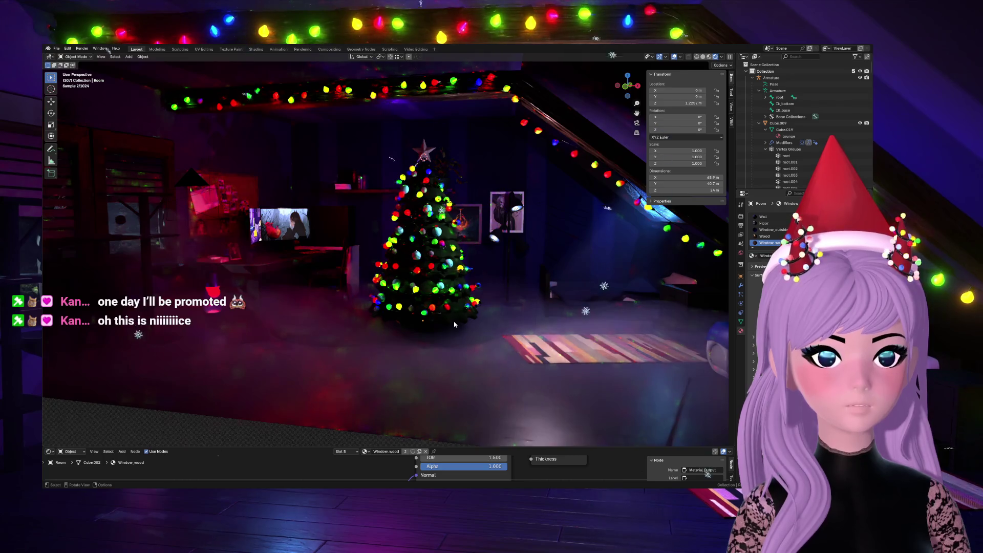
middle_click_drag(591, 104, 606, 199)
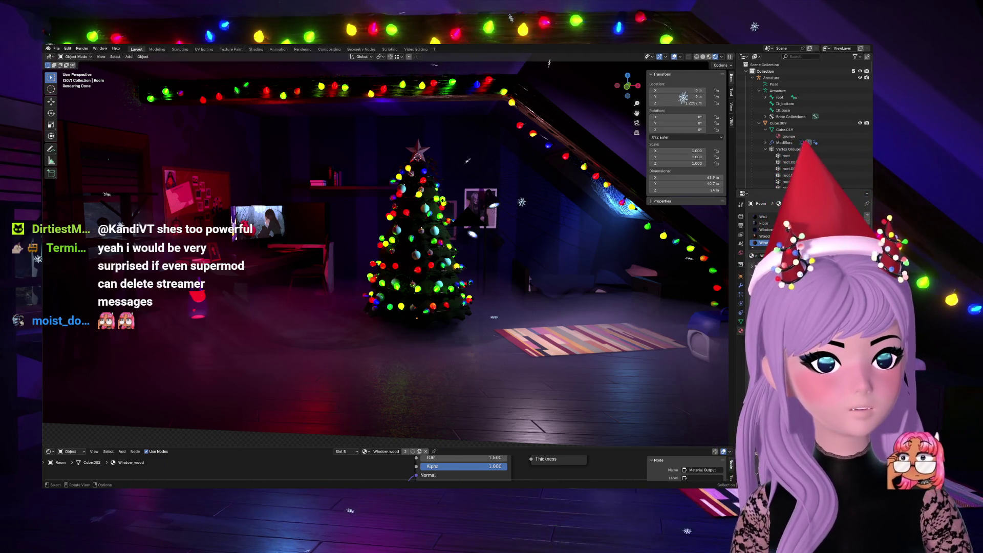
Step: Duplicate an ornament onto the tree and switch the viewport to material preview
left_click(417, 150)
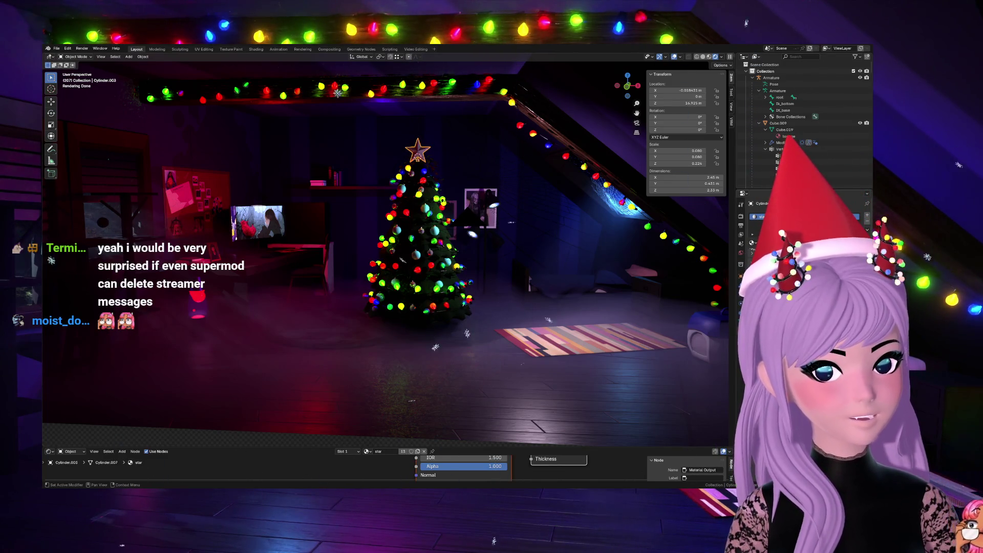
left_click(412, 452)
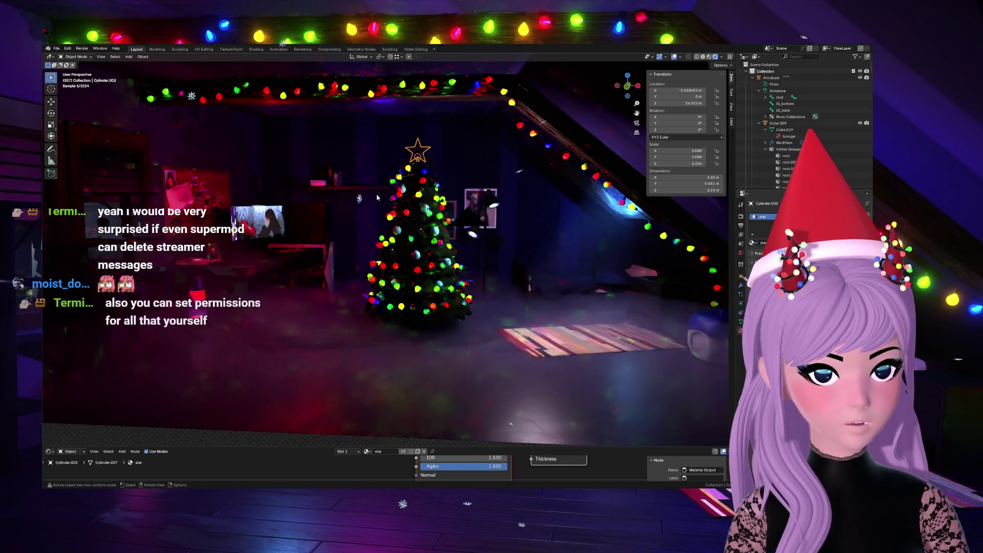
scroll(484, 216, "up", 5)
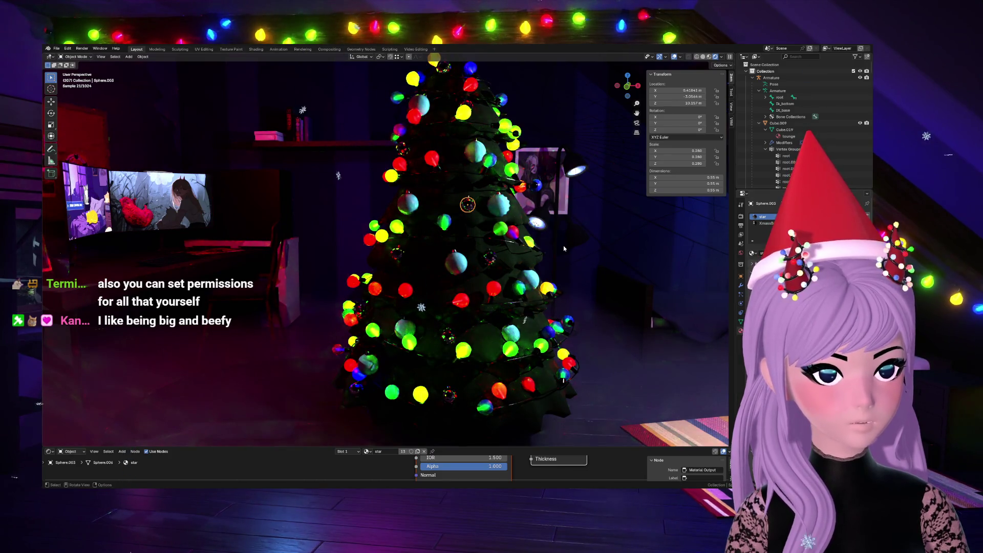
key("shift+d")
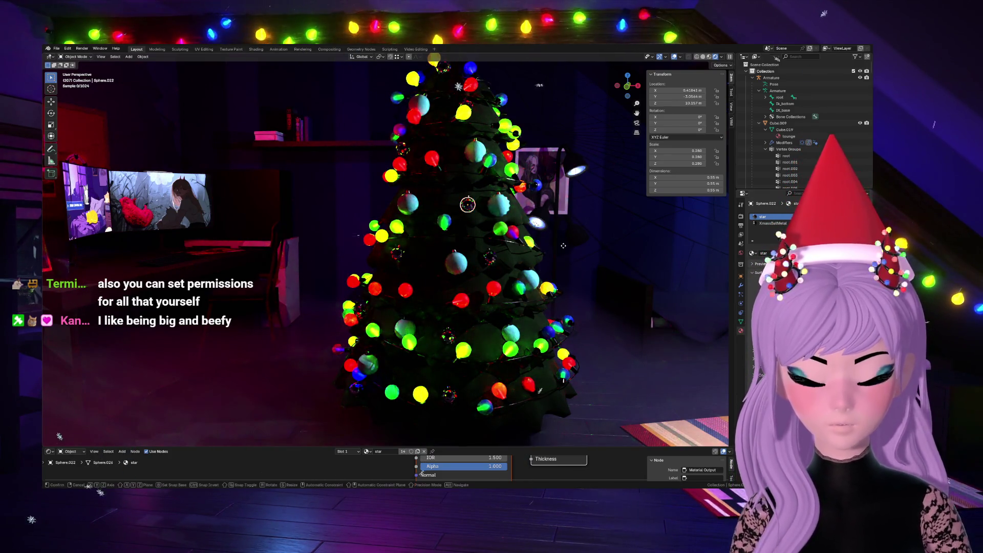
left_click(452, 145)
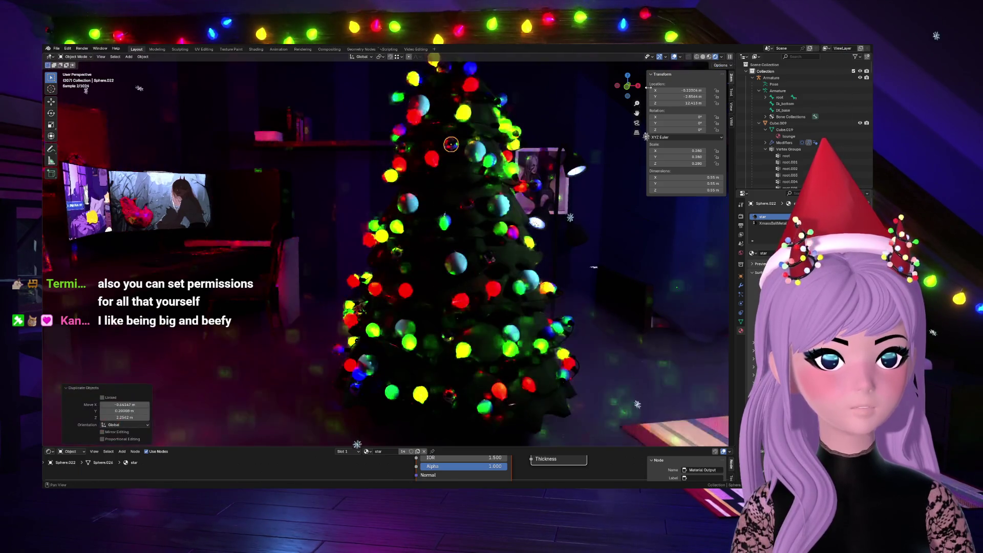
mouse_move(453, 145)
middle_mouse_down()
mouse_move(442, 141)
mouse_move(711, 59)
middle_mouse_up()
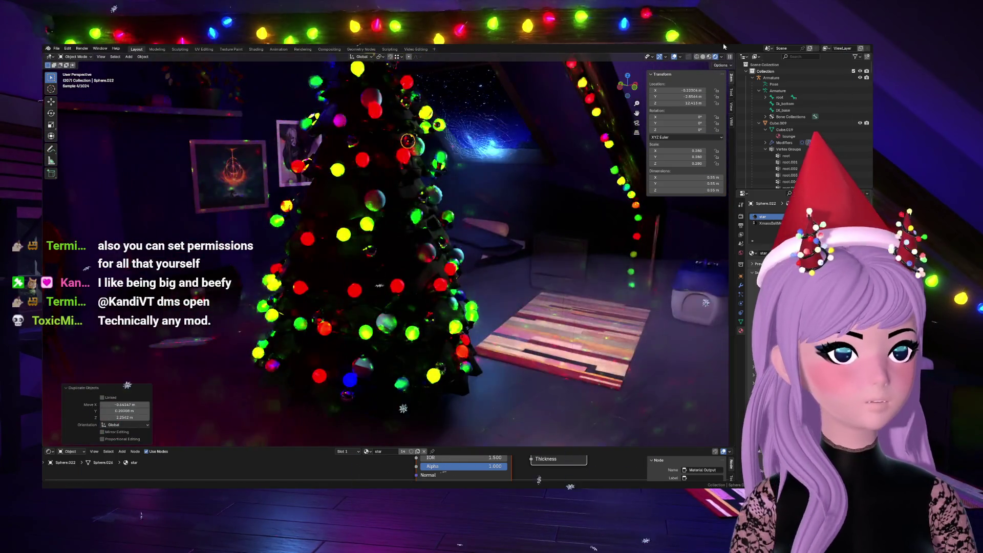
left_click(711, 58)
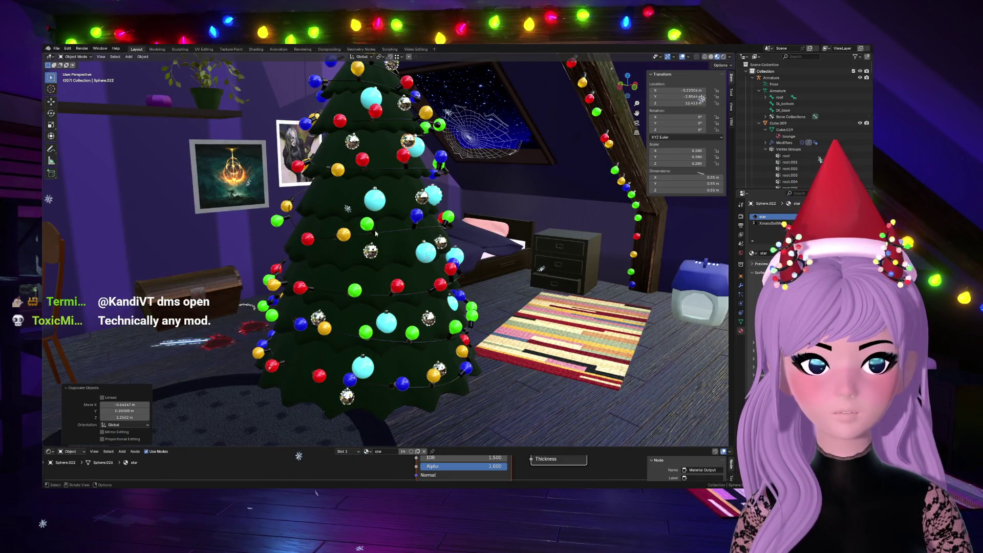
Step: Move the star-material piece up onto the tree top and check it from the front
middle_click_drag(347, 315, 375, 219)
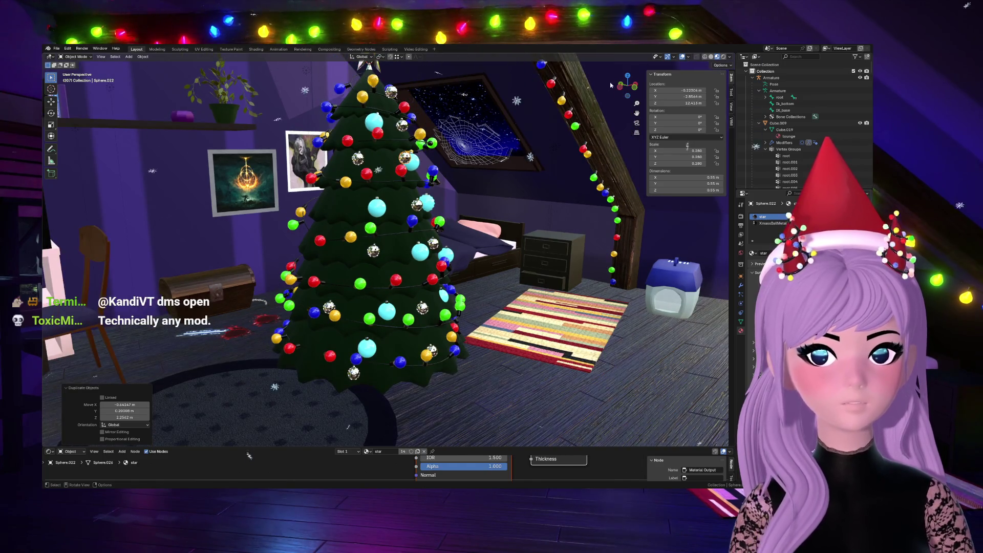
middle_click_drag(604, 87, 512, 144)
key("g")
key("Return")
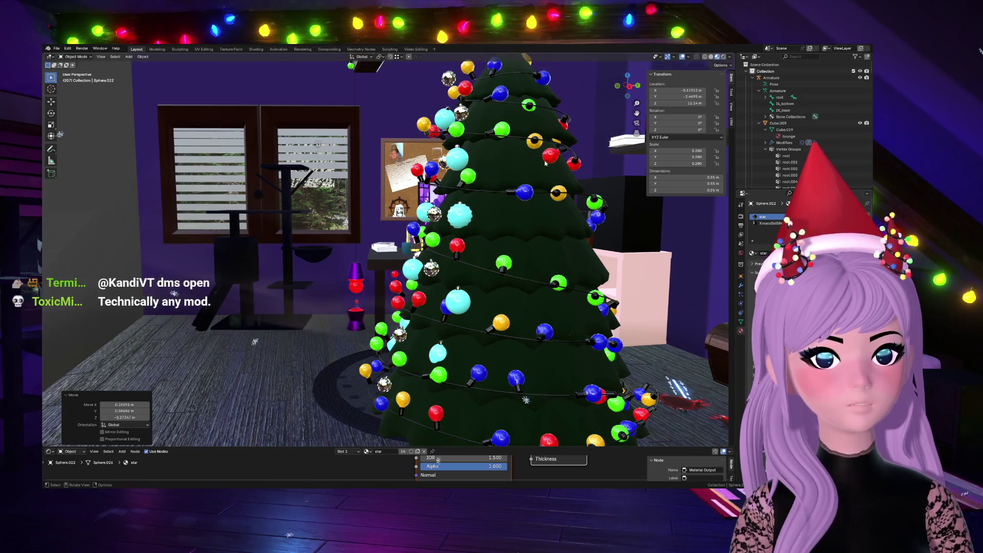
key("KP_1")
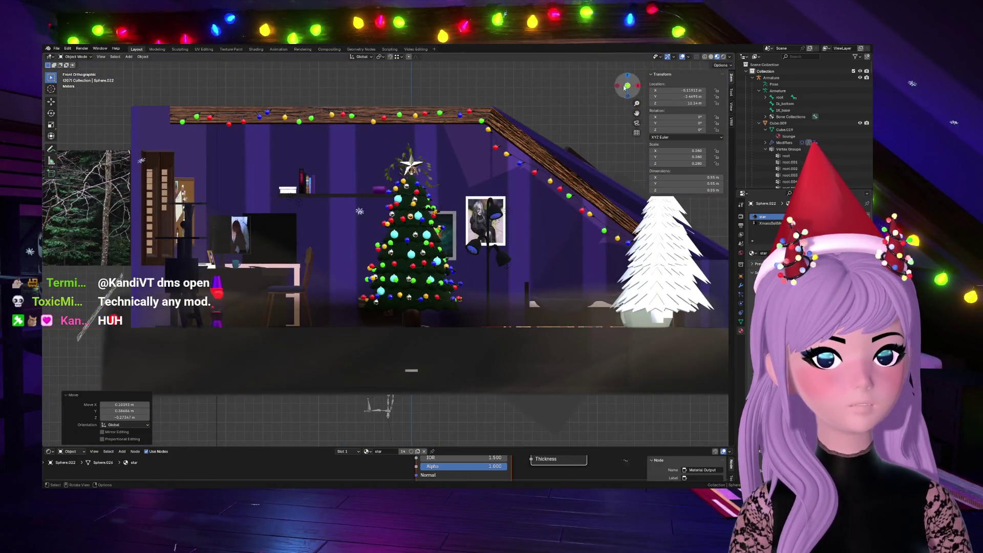
Step: Orbit around the room, dismiss the View pie menu, then look through the scene camera
middle_click_drag(622, 87, 504, 270)
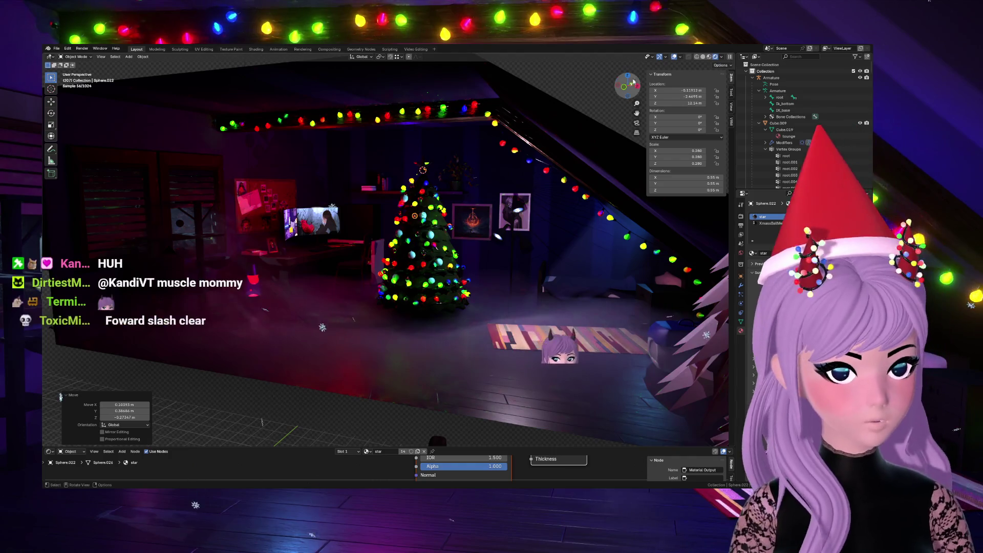
left_click_drag(633, 80, 619, 85)
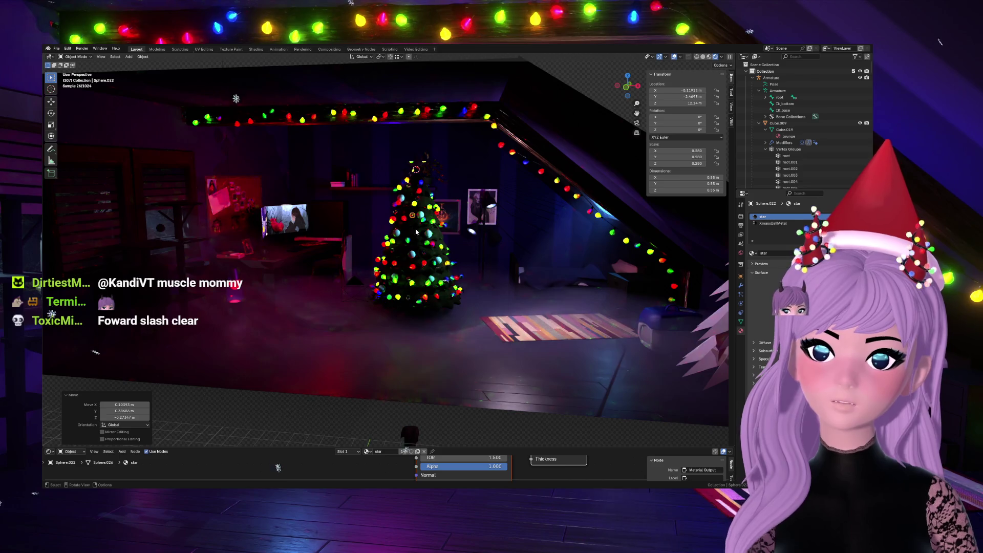
key("grave")
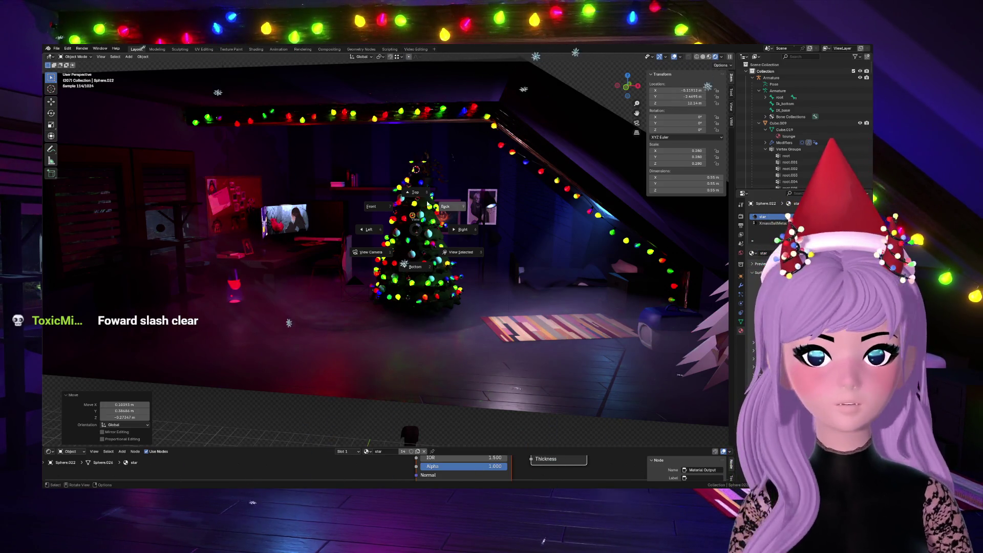
key("Escape")
middle_click_drag(421, 237, 421, 238)
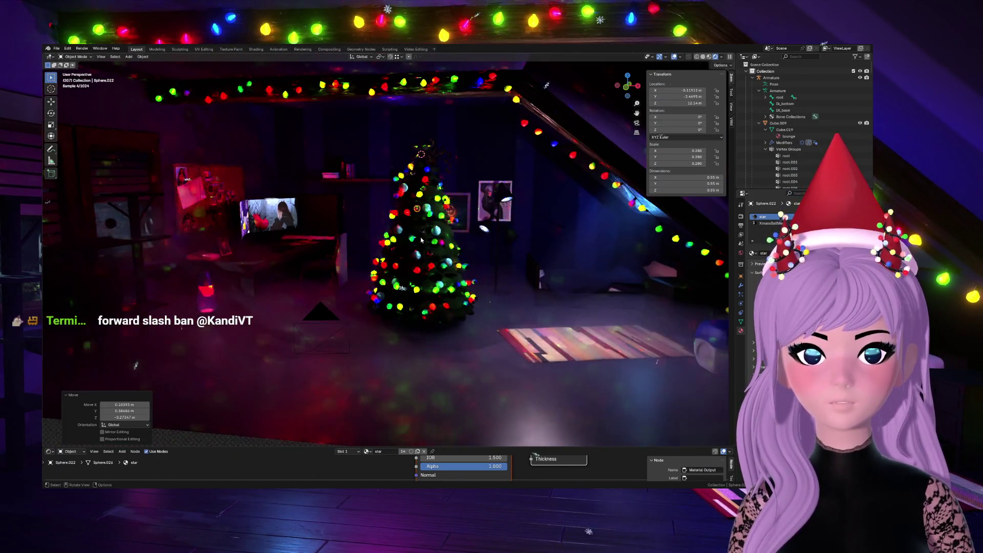
middle_click_drag(588, 76, 459, 242)
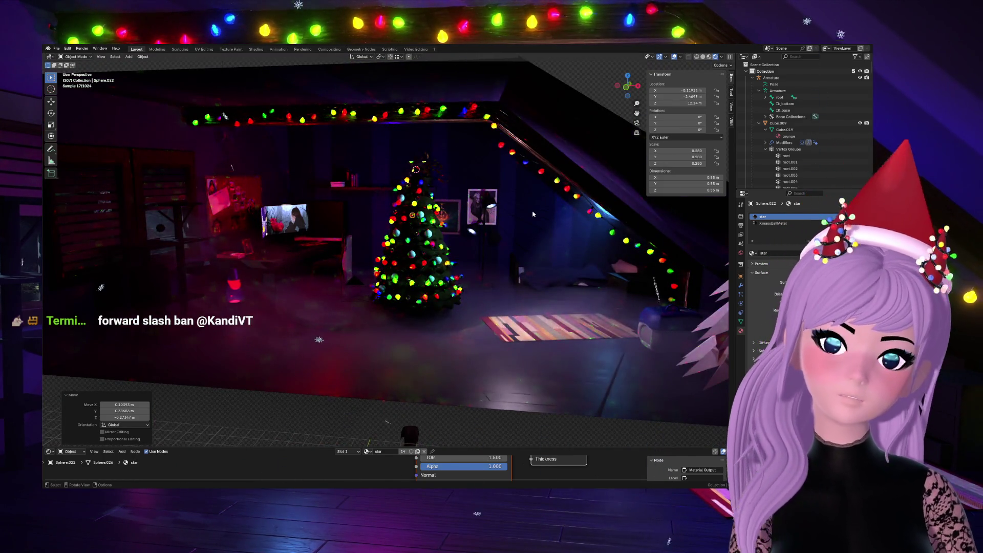
key("KP_0")
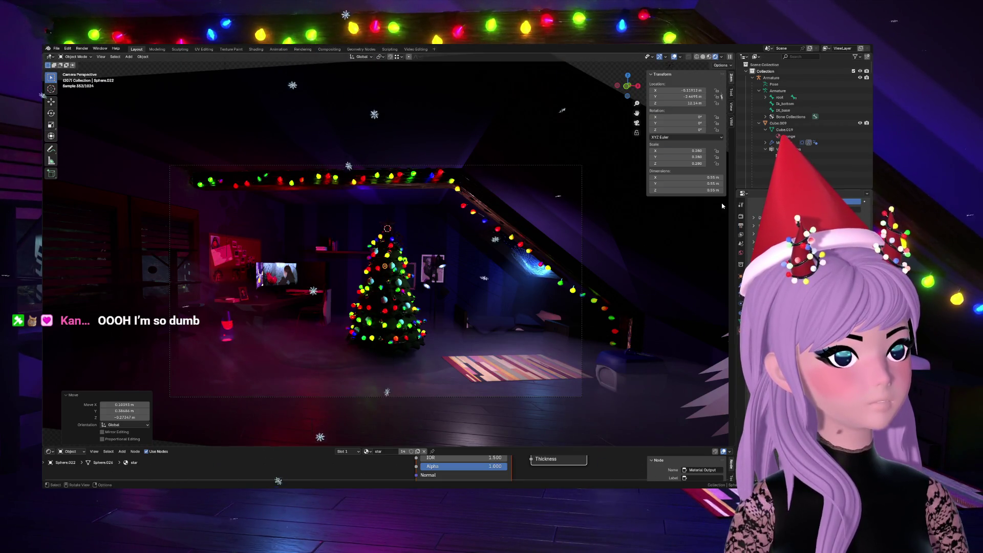
Step: Show the render settings beside the finished camera render and start filtering the outliner
left_click(742, 208)
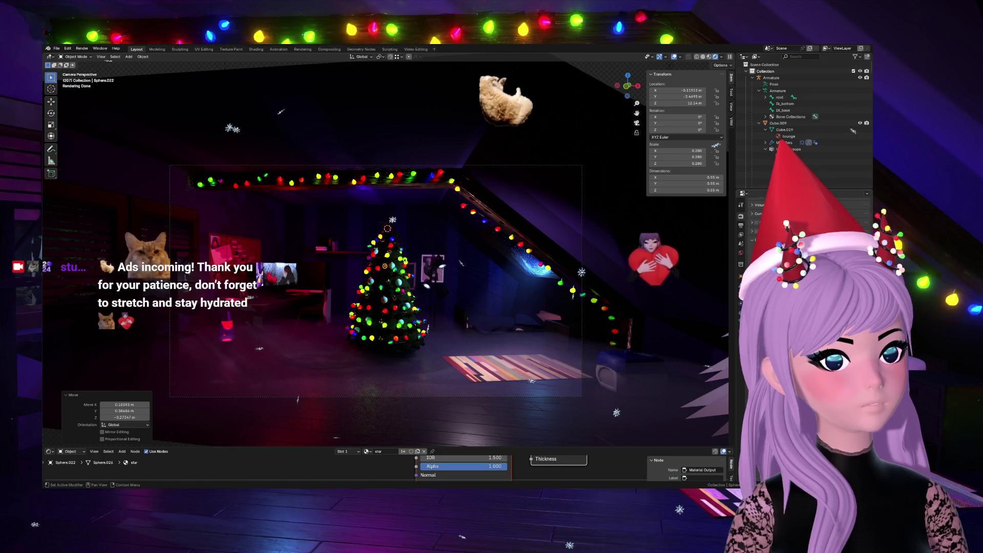
scroll(761, 230, "down", 2)
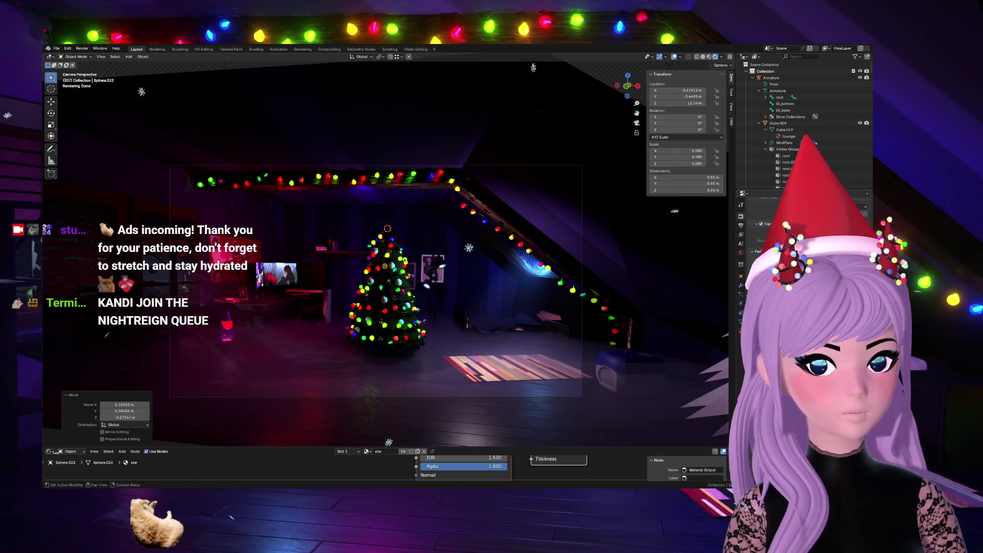
left_click(801, 56)
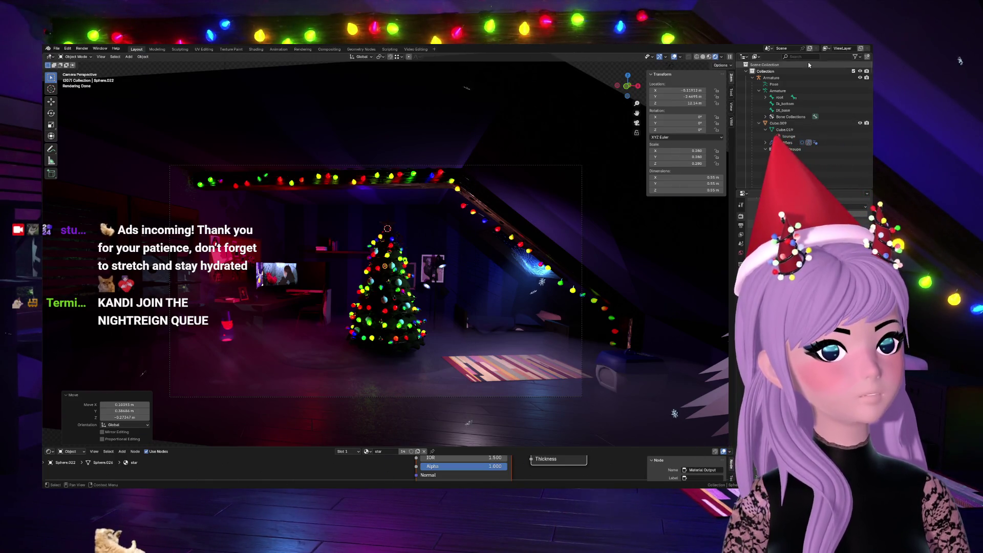
type("coa")
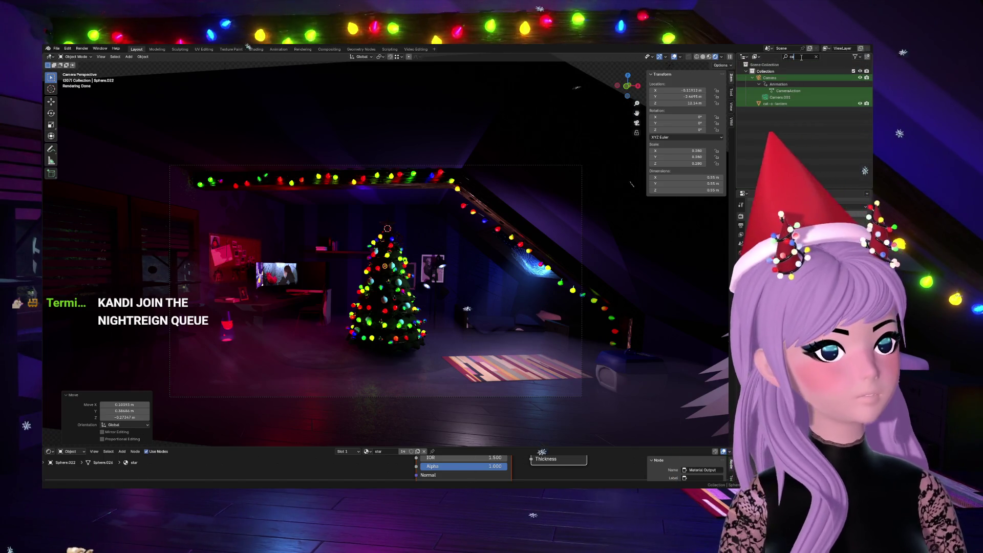
Step: Select the scene Camera from the filtered Outliner list
left_click(785, 78)
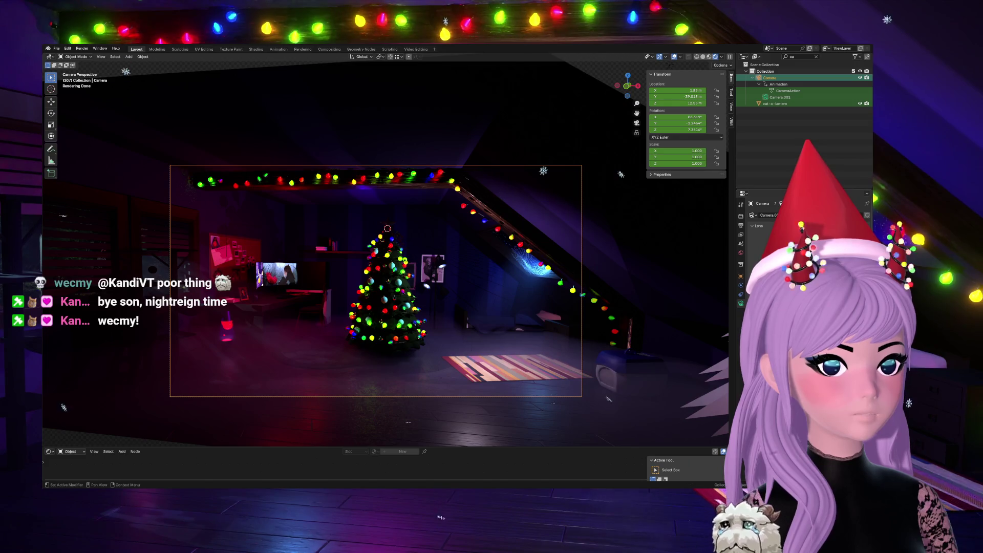
Step: Review the Render, Output and Camera properties, ending back on the Scene settings
left_click(741, 221)
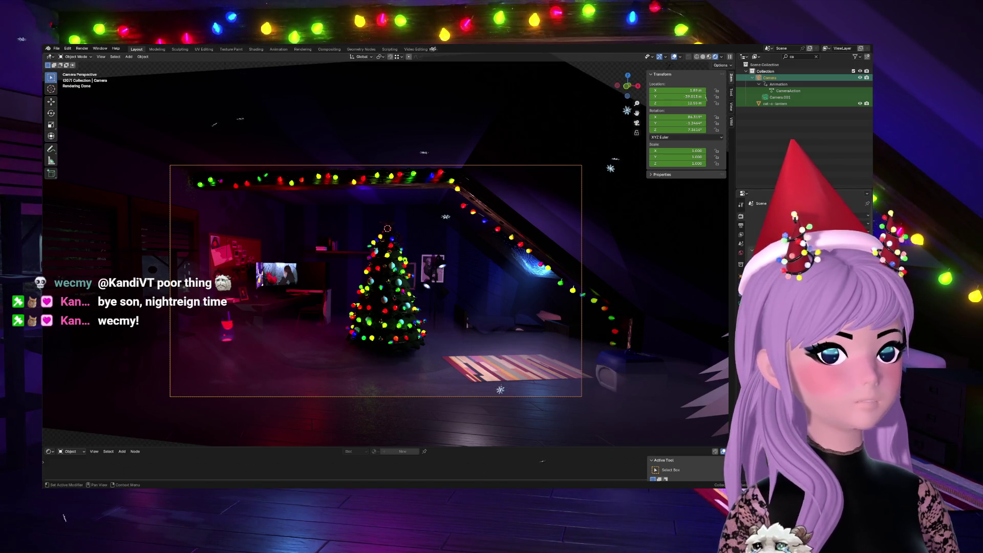
left_click(742, 213)
scroll(799, 231, "down", 5)
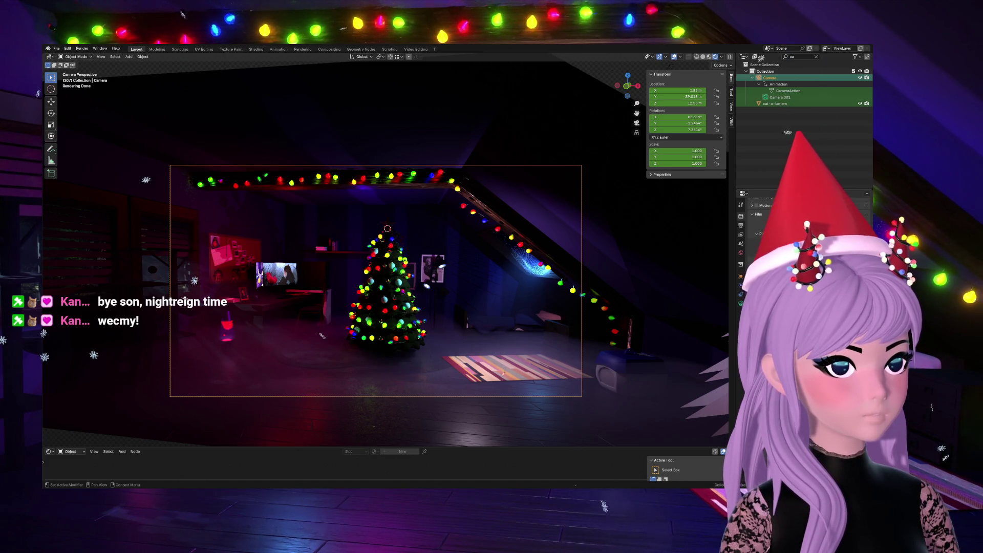
scroll(799, 231, "down", 3)
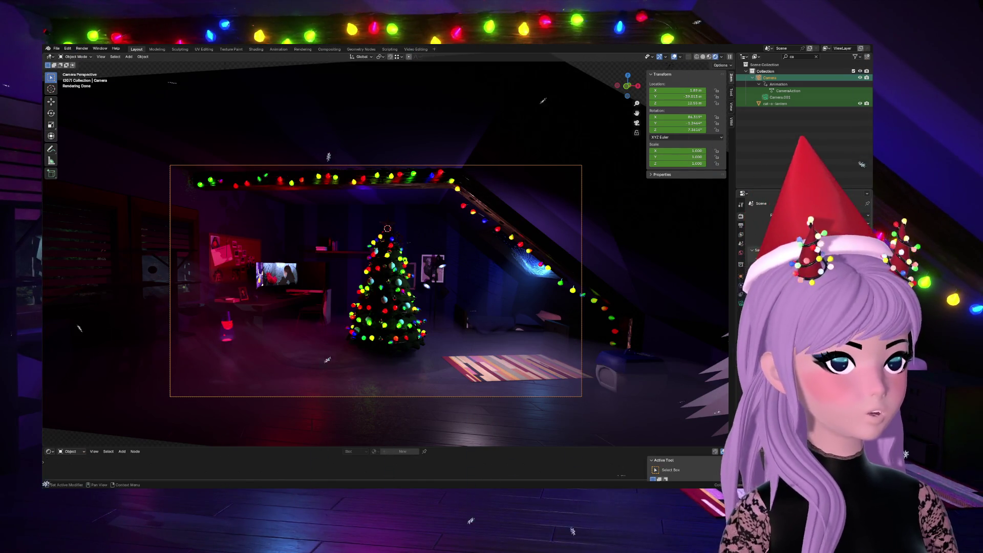
left_click(741, 224)
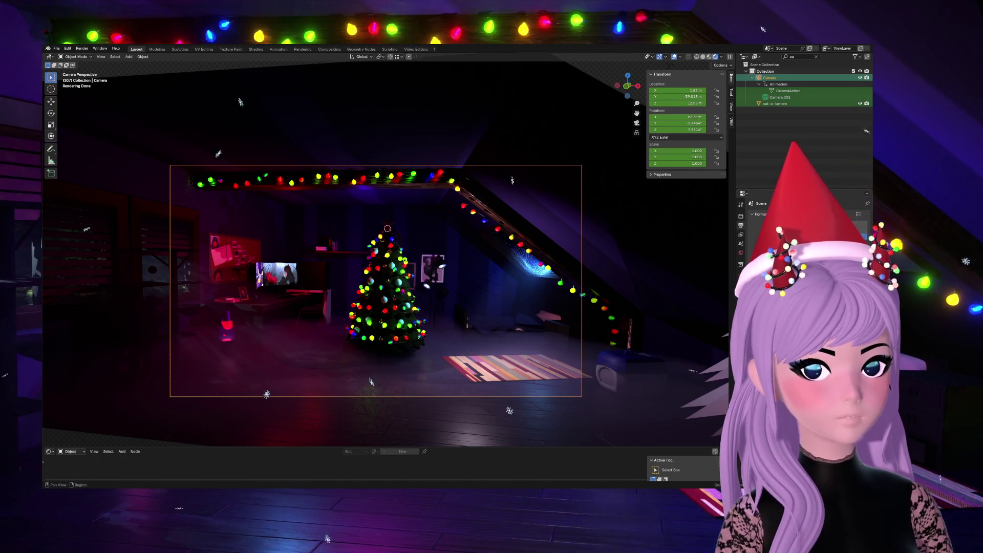
left_click(741, 254)
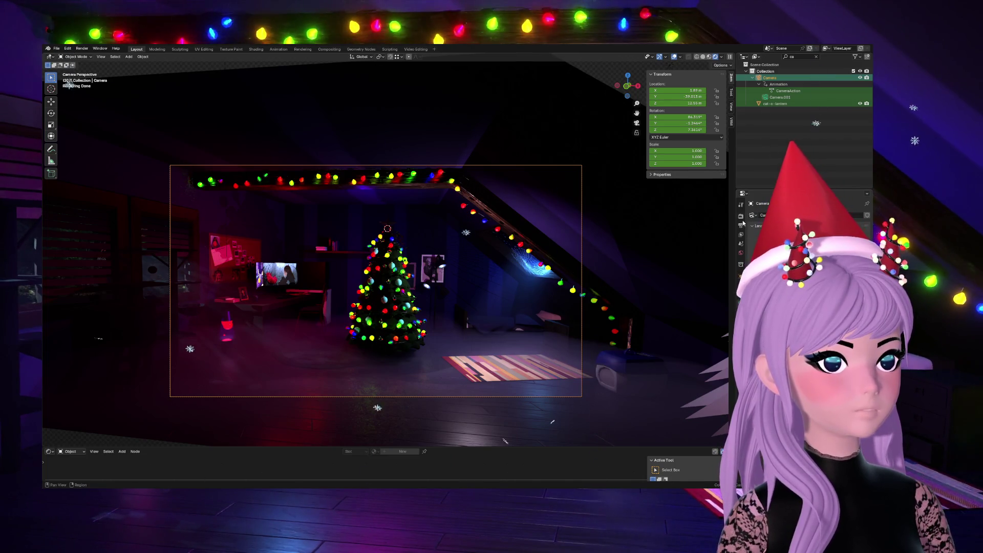
left_click(742, 243)
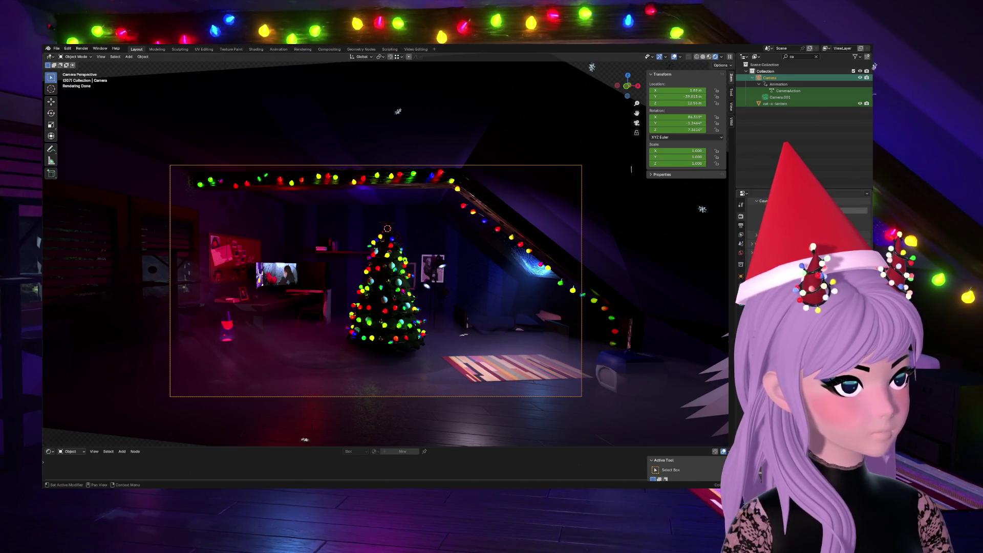
scroll(768, 231, "down", 5)
scroll(769, 231, "down", 2)
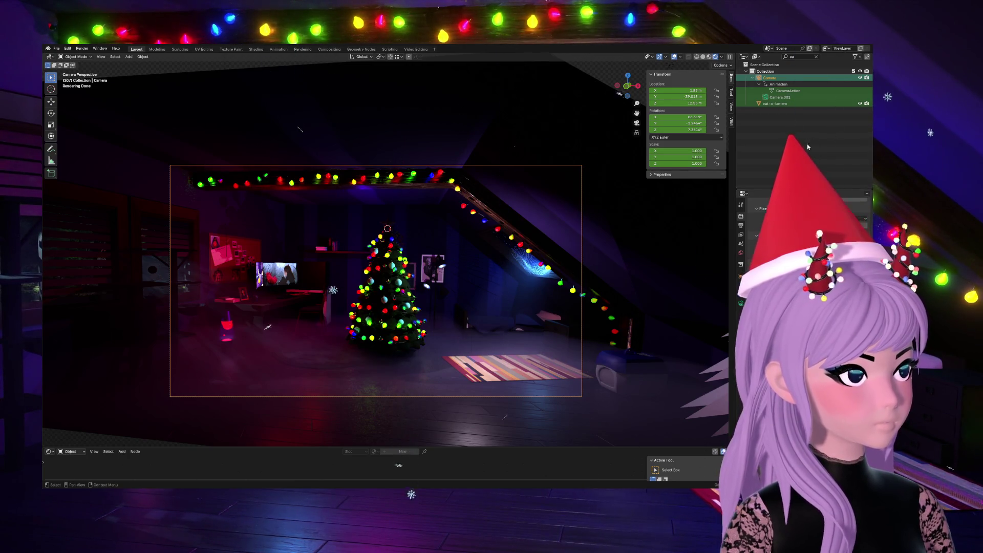
Step: Select Camera.001 and leave the output resolution settings for another Properties tab
left_click(788, 97)
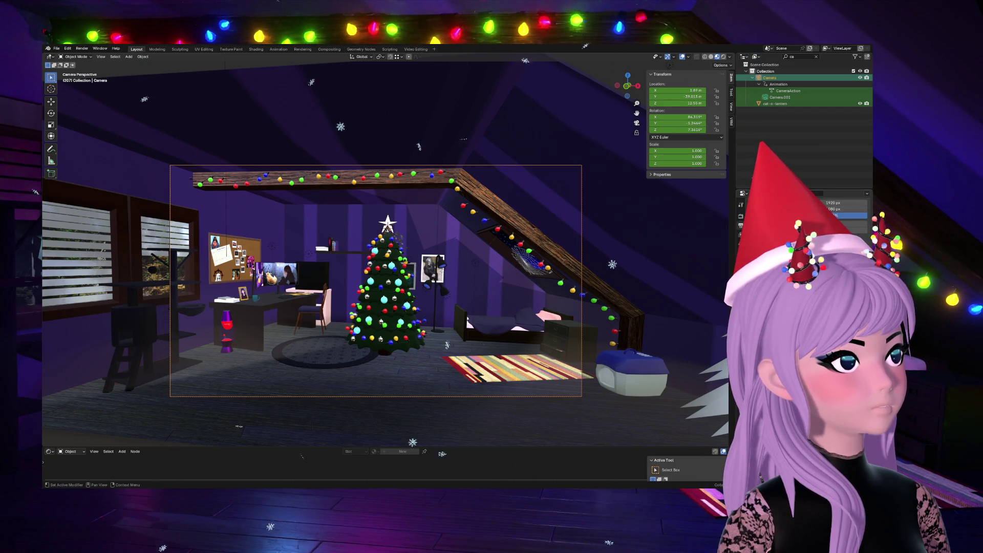
left_click(740, 204)
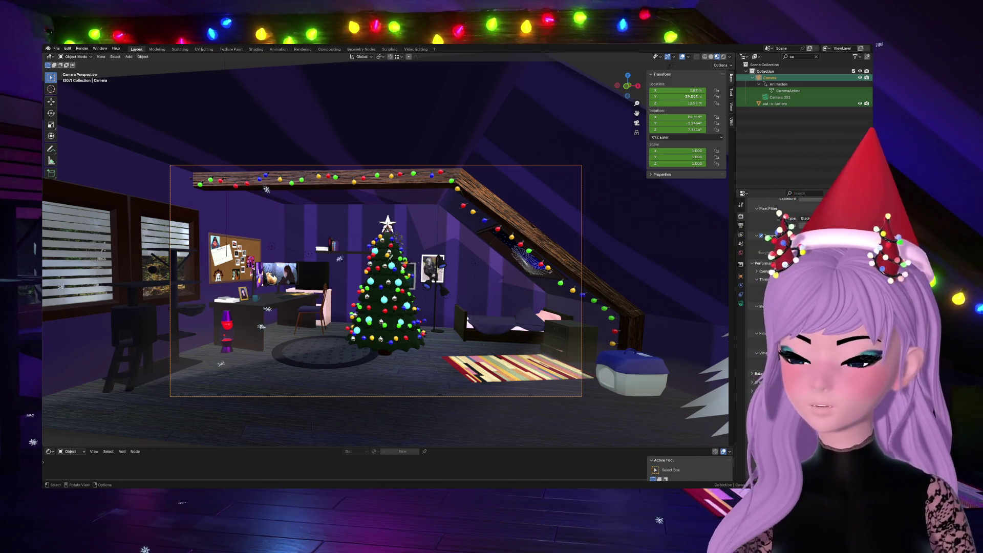
Step: Return the camera view to rendered shading and pan the frame up and left
left_click(718, 55)
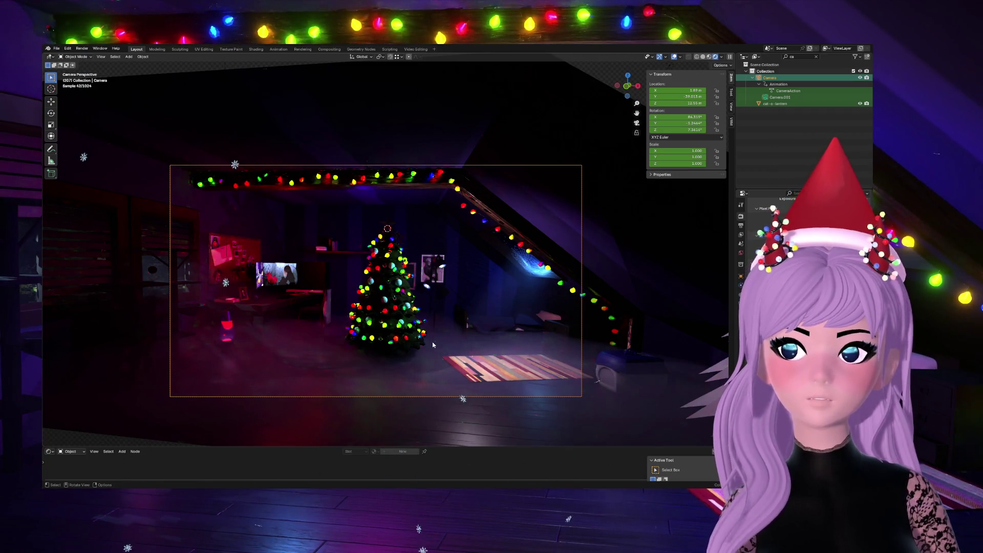
scroll(431, 342, "up", 2)
scroll(431, 342, "down", 1)
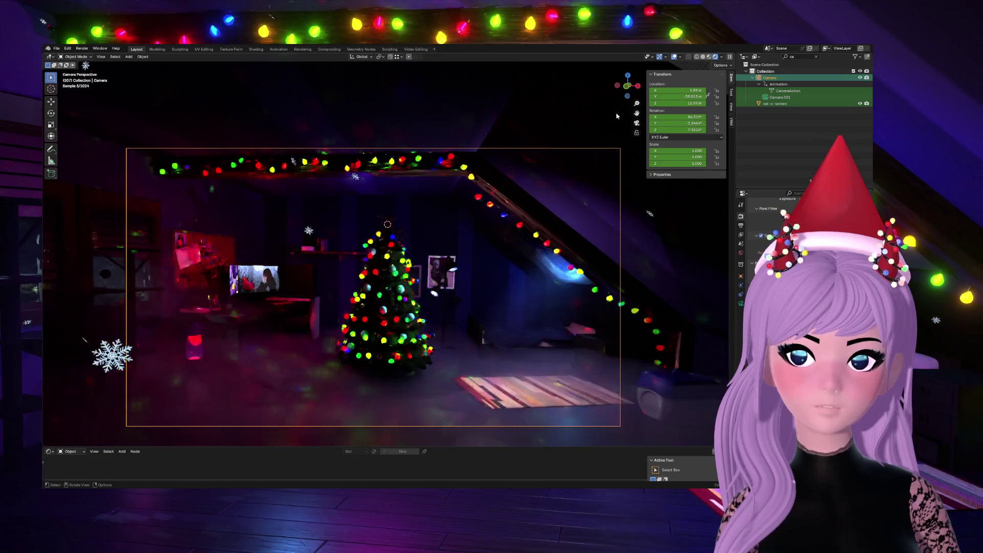
middle_click_drag(386, 327, 371, 294, "shift")
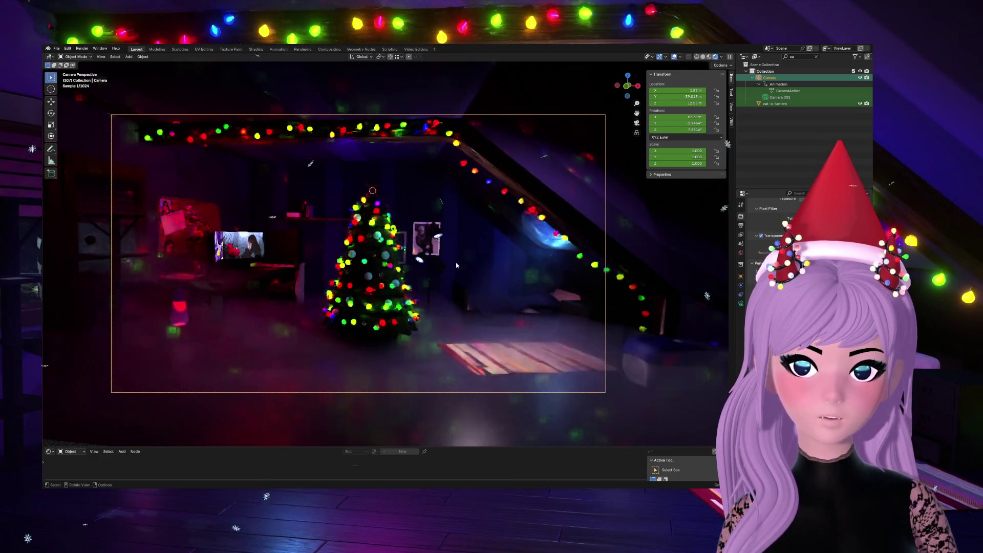